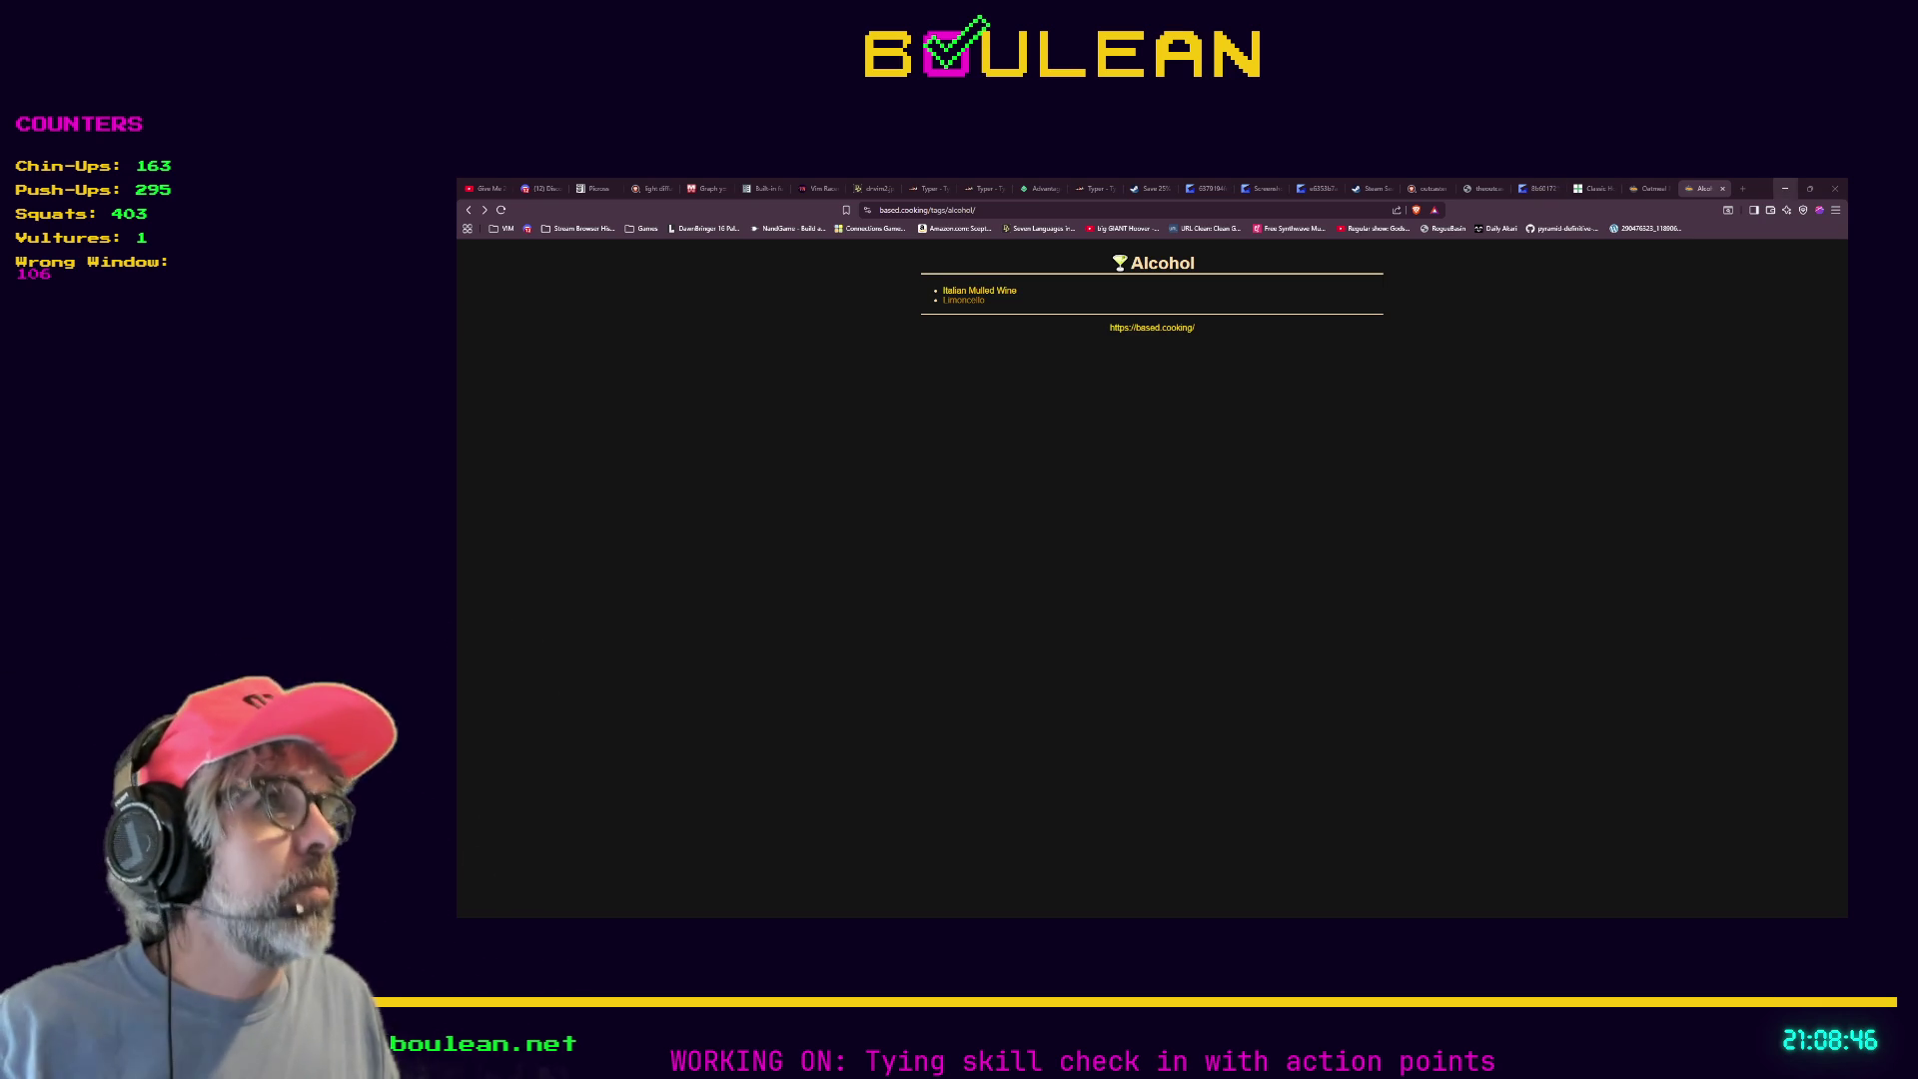
Minimize the based.cooking Alcohol recipe page and return to the Godot script editor.
left_click(1786, 189)
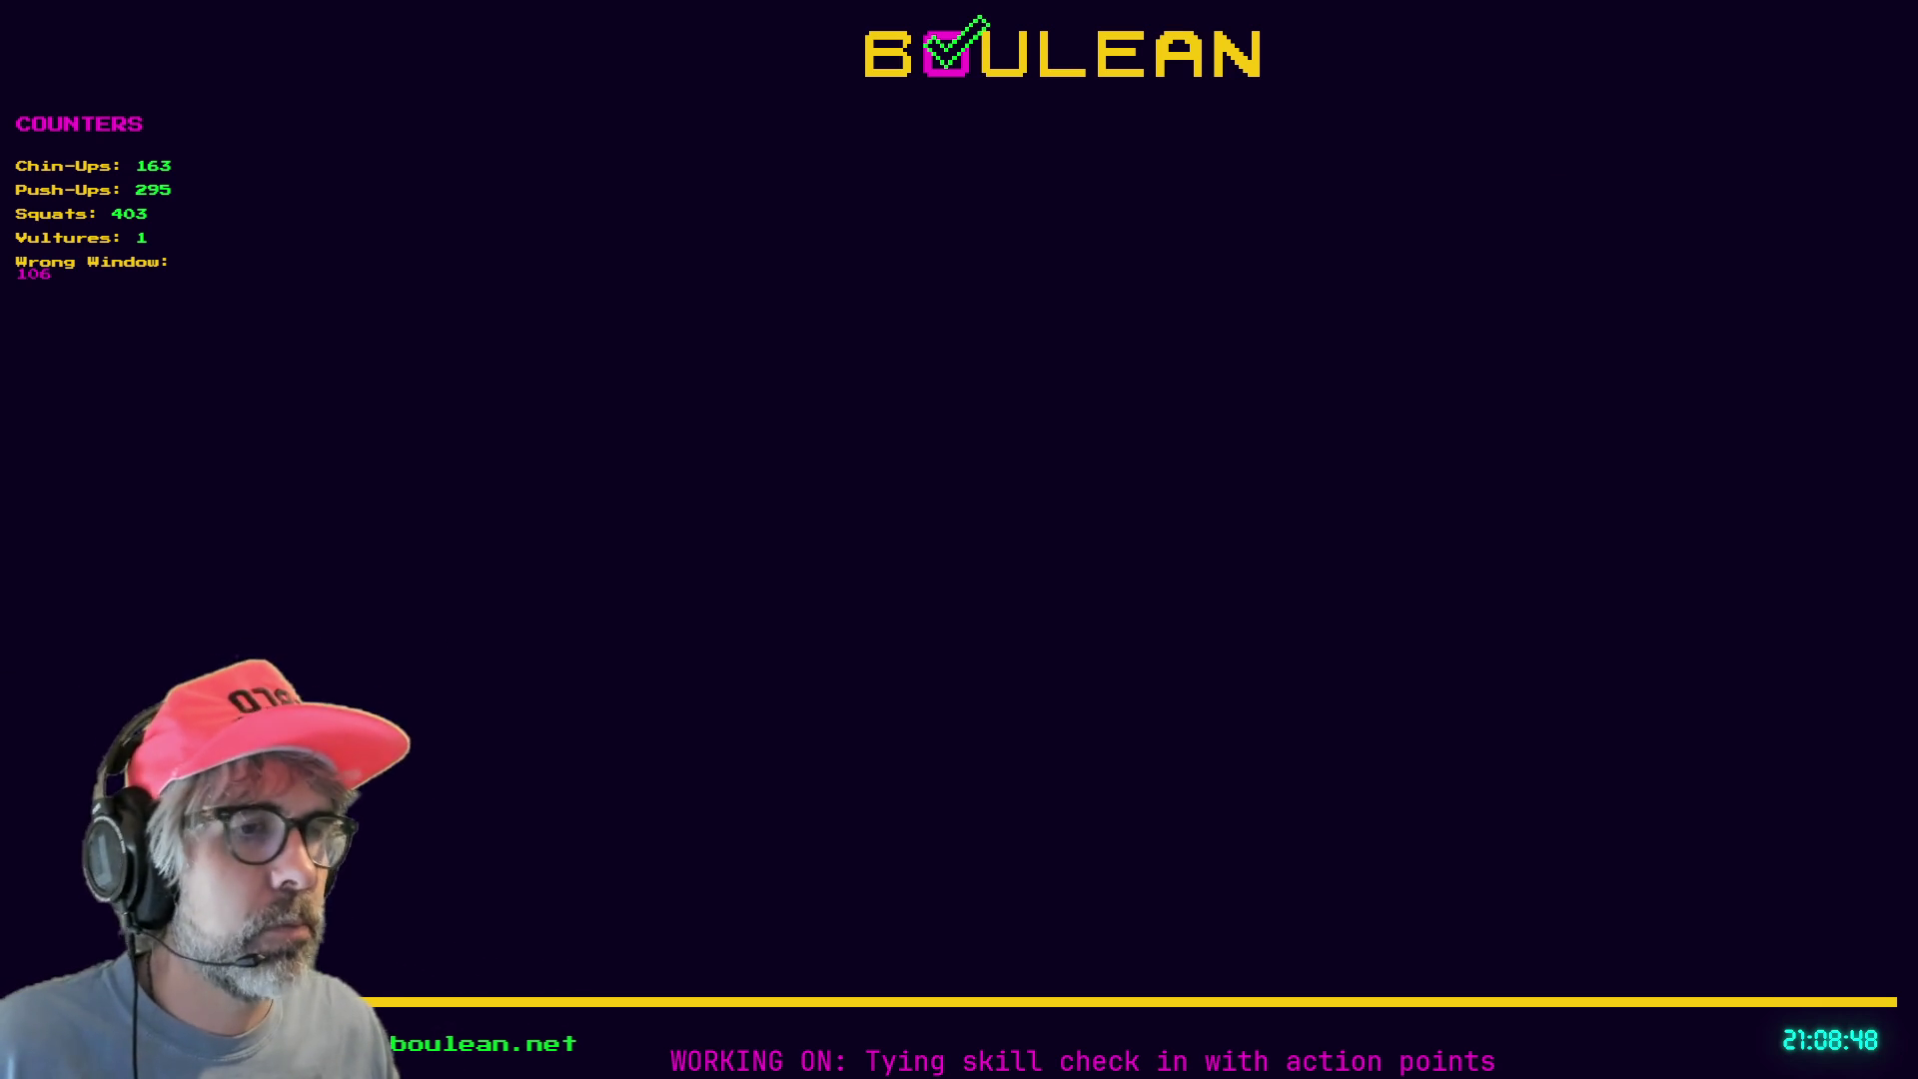
key("alt+Tab")
Replace 'direction' with 'value' as the loop variable over direction_options_dict["tile"] on line 596.
left_click(1164, 486)
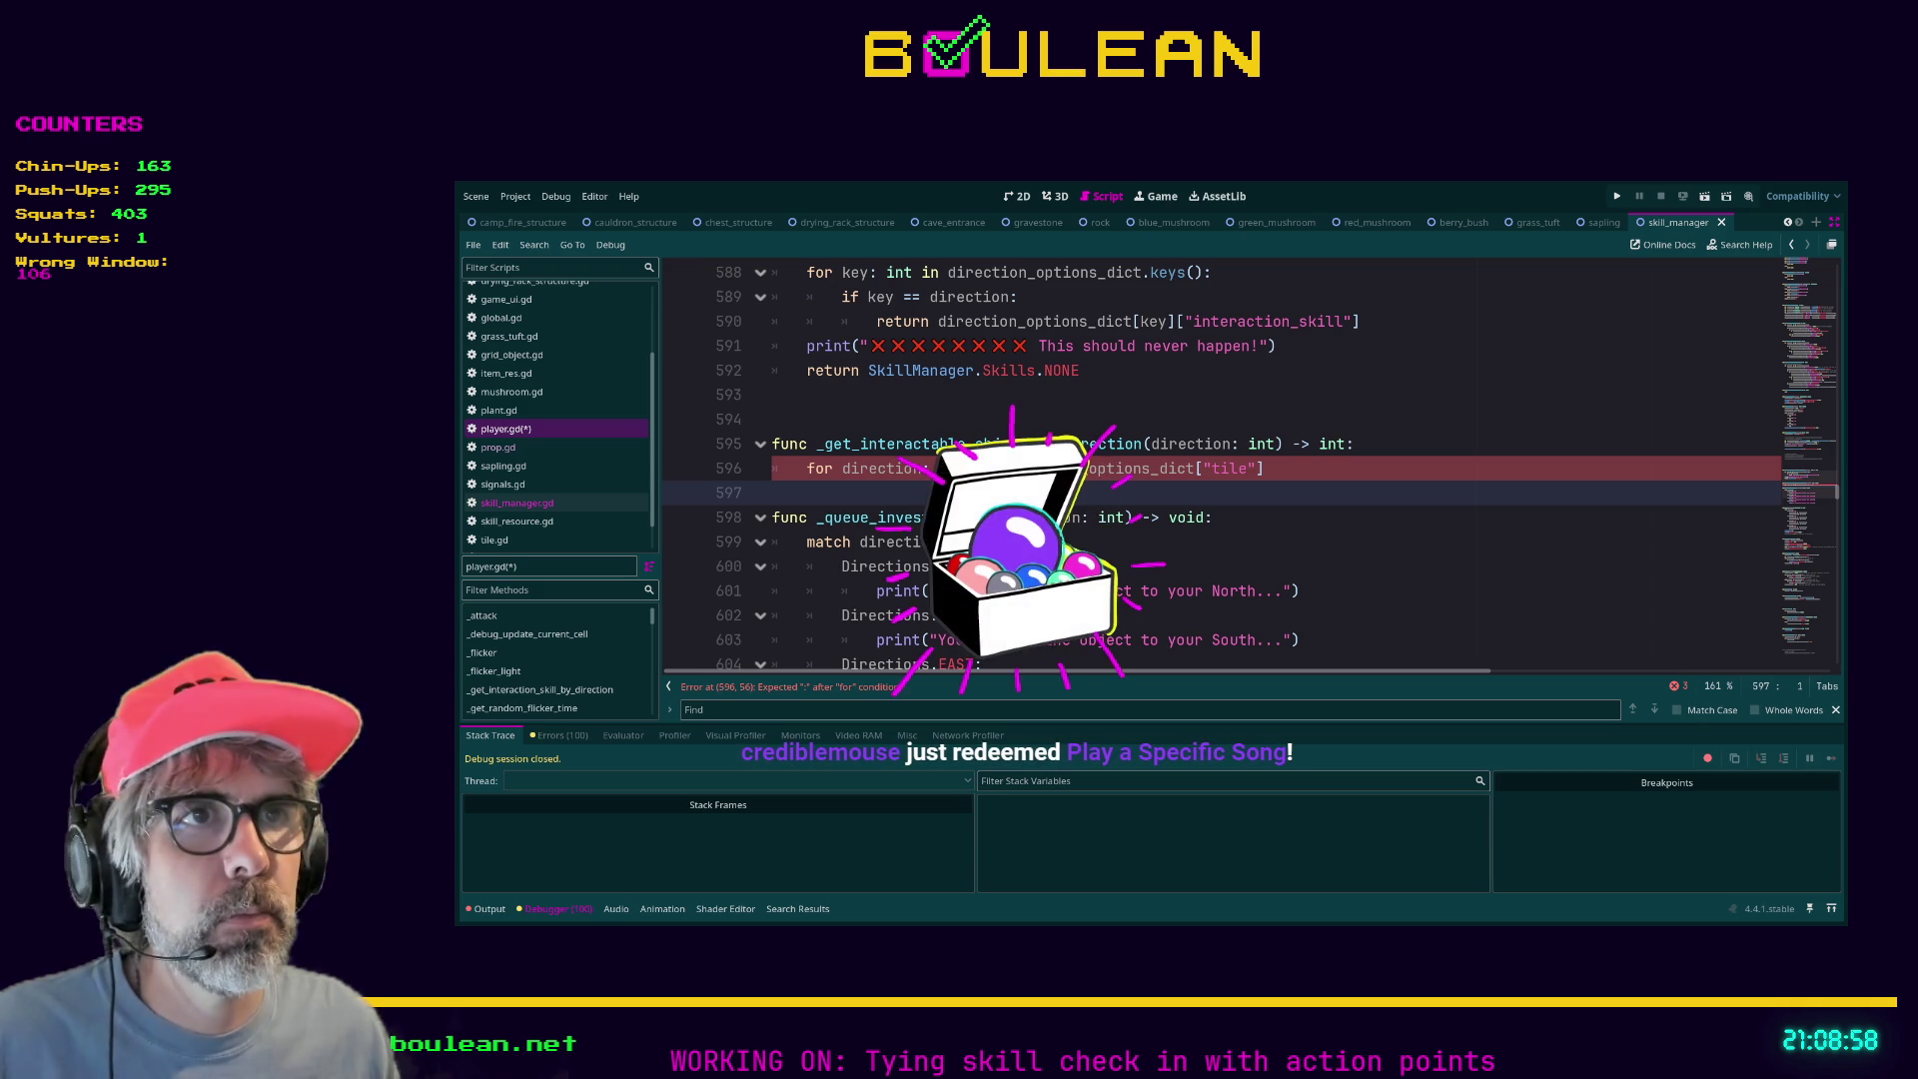
double_click(879, 468)
type("v")
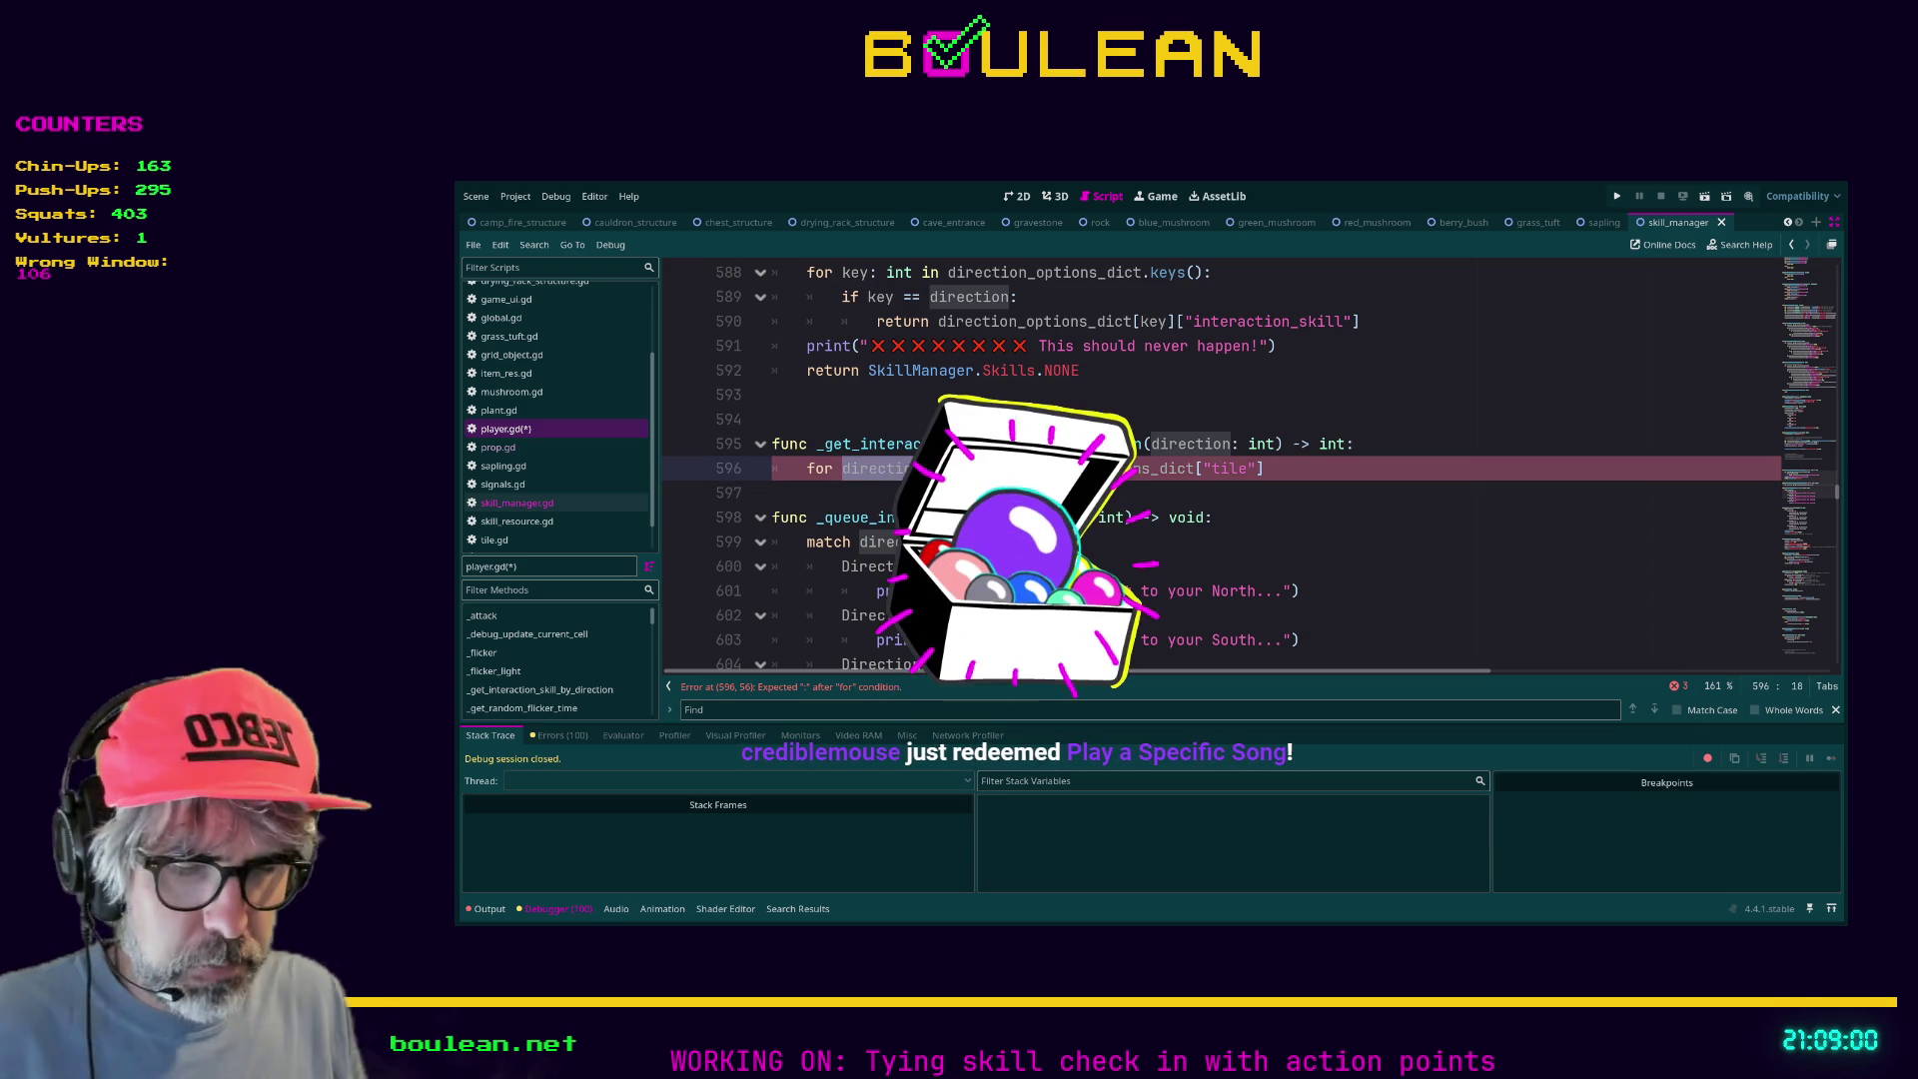
type("alue")
key("End")
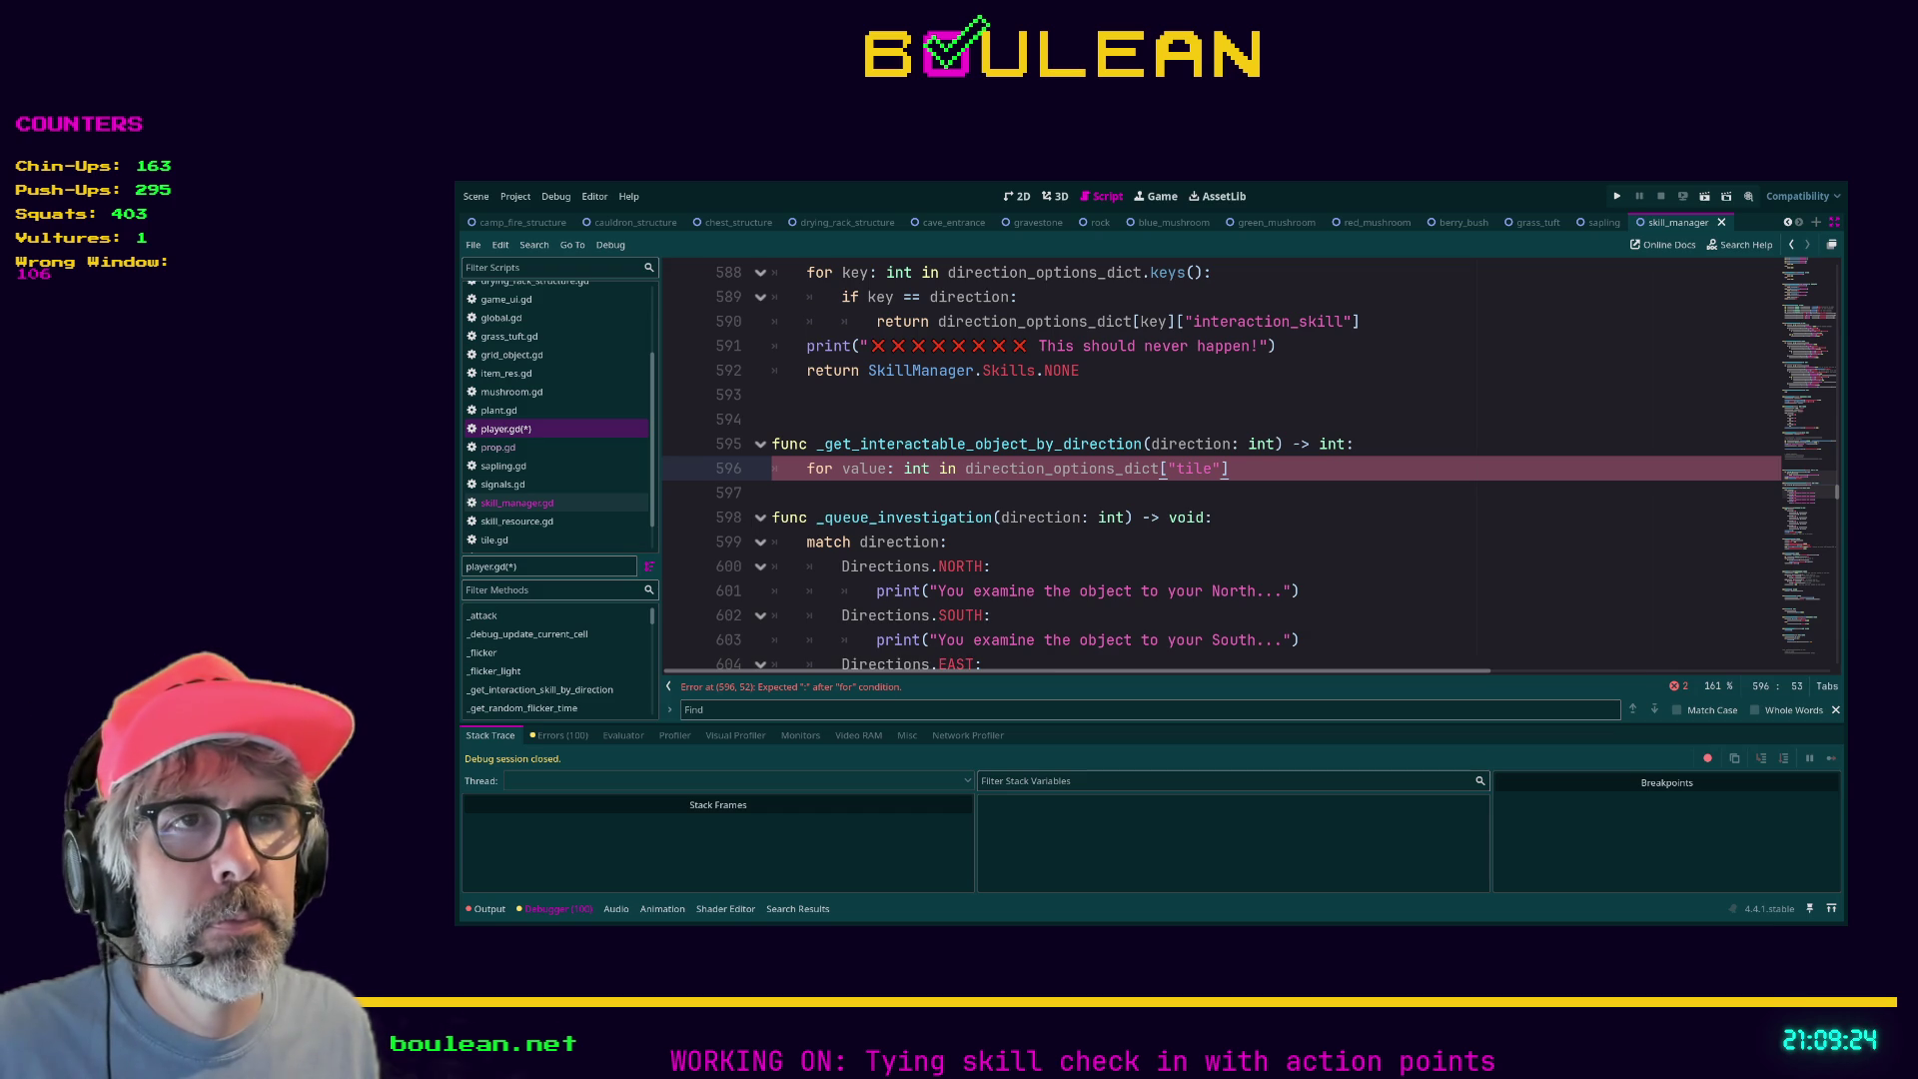
double_click(865, 469)
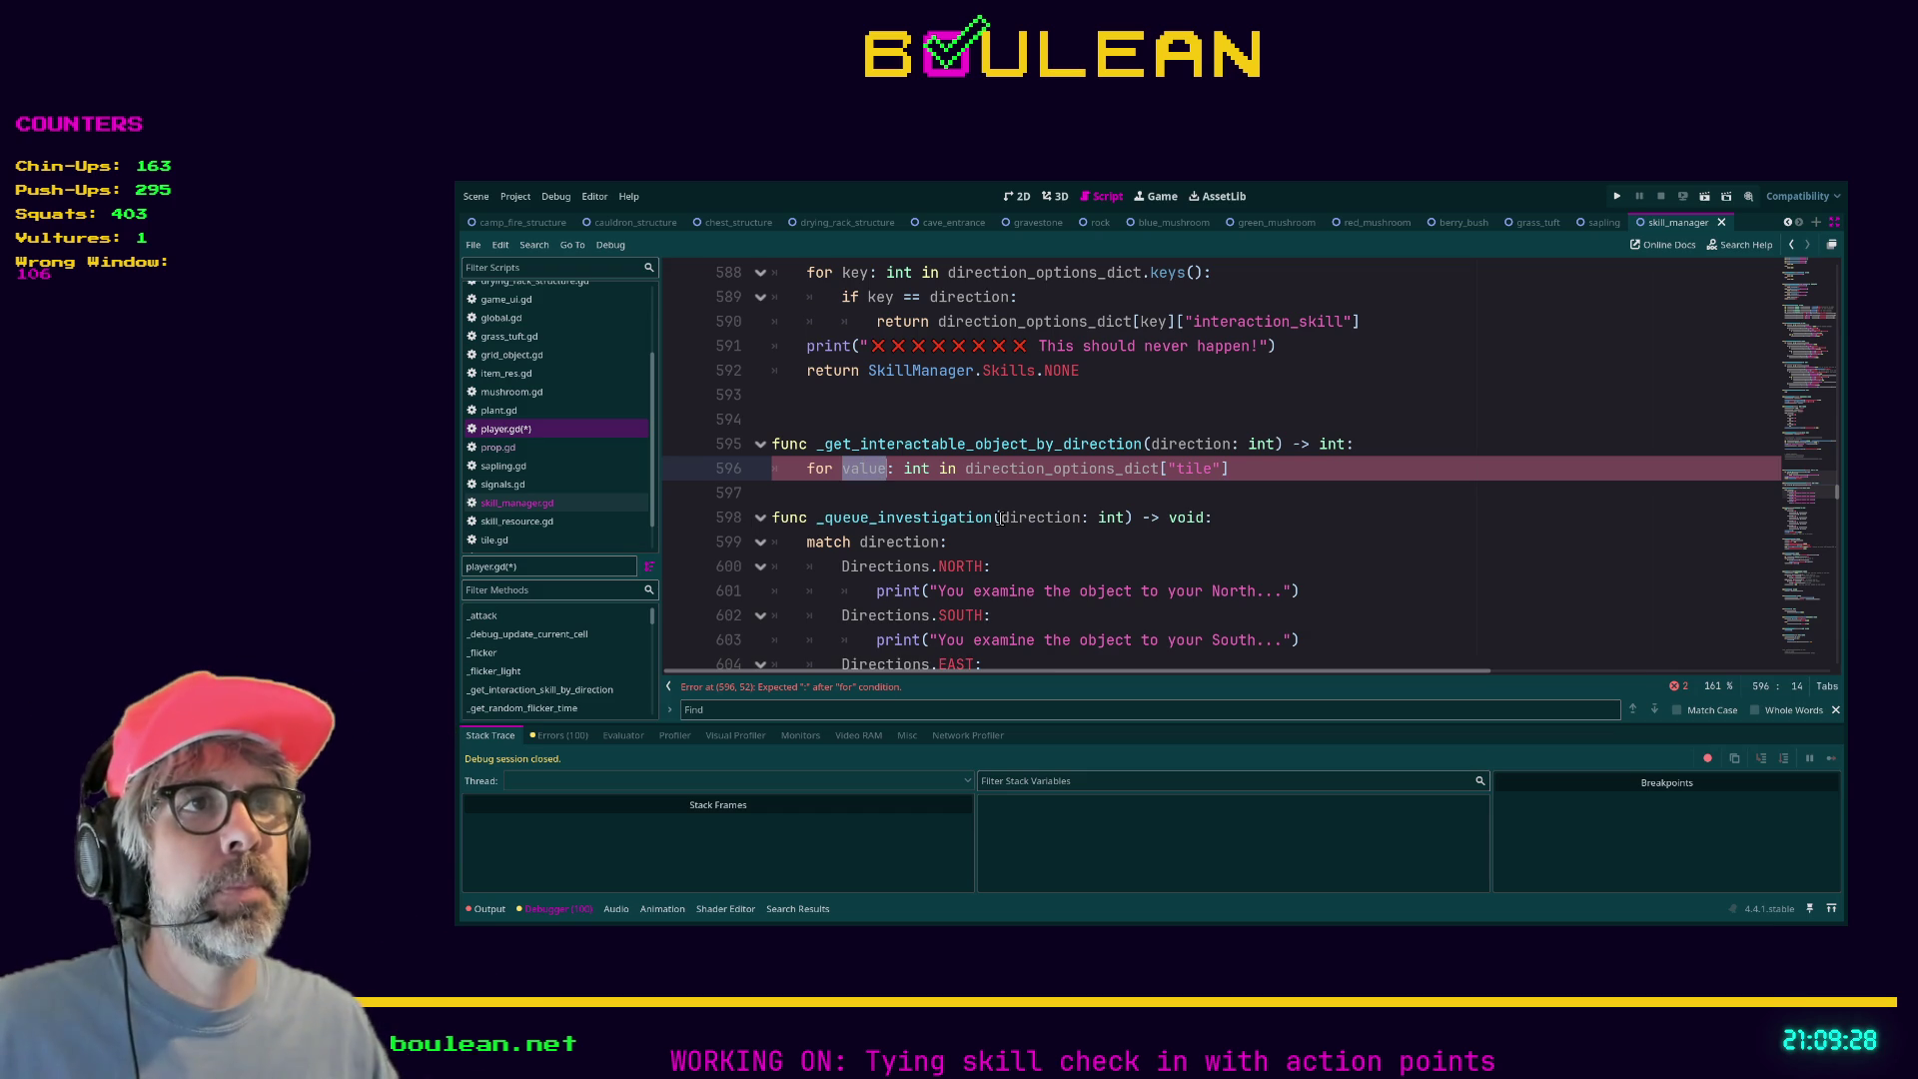
scroll(1280, 564, "up", 1)
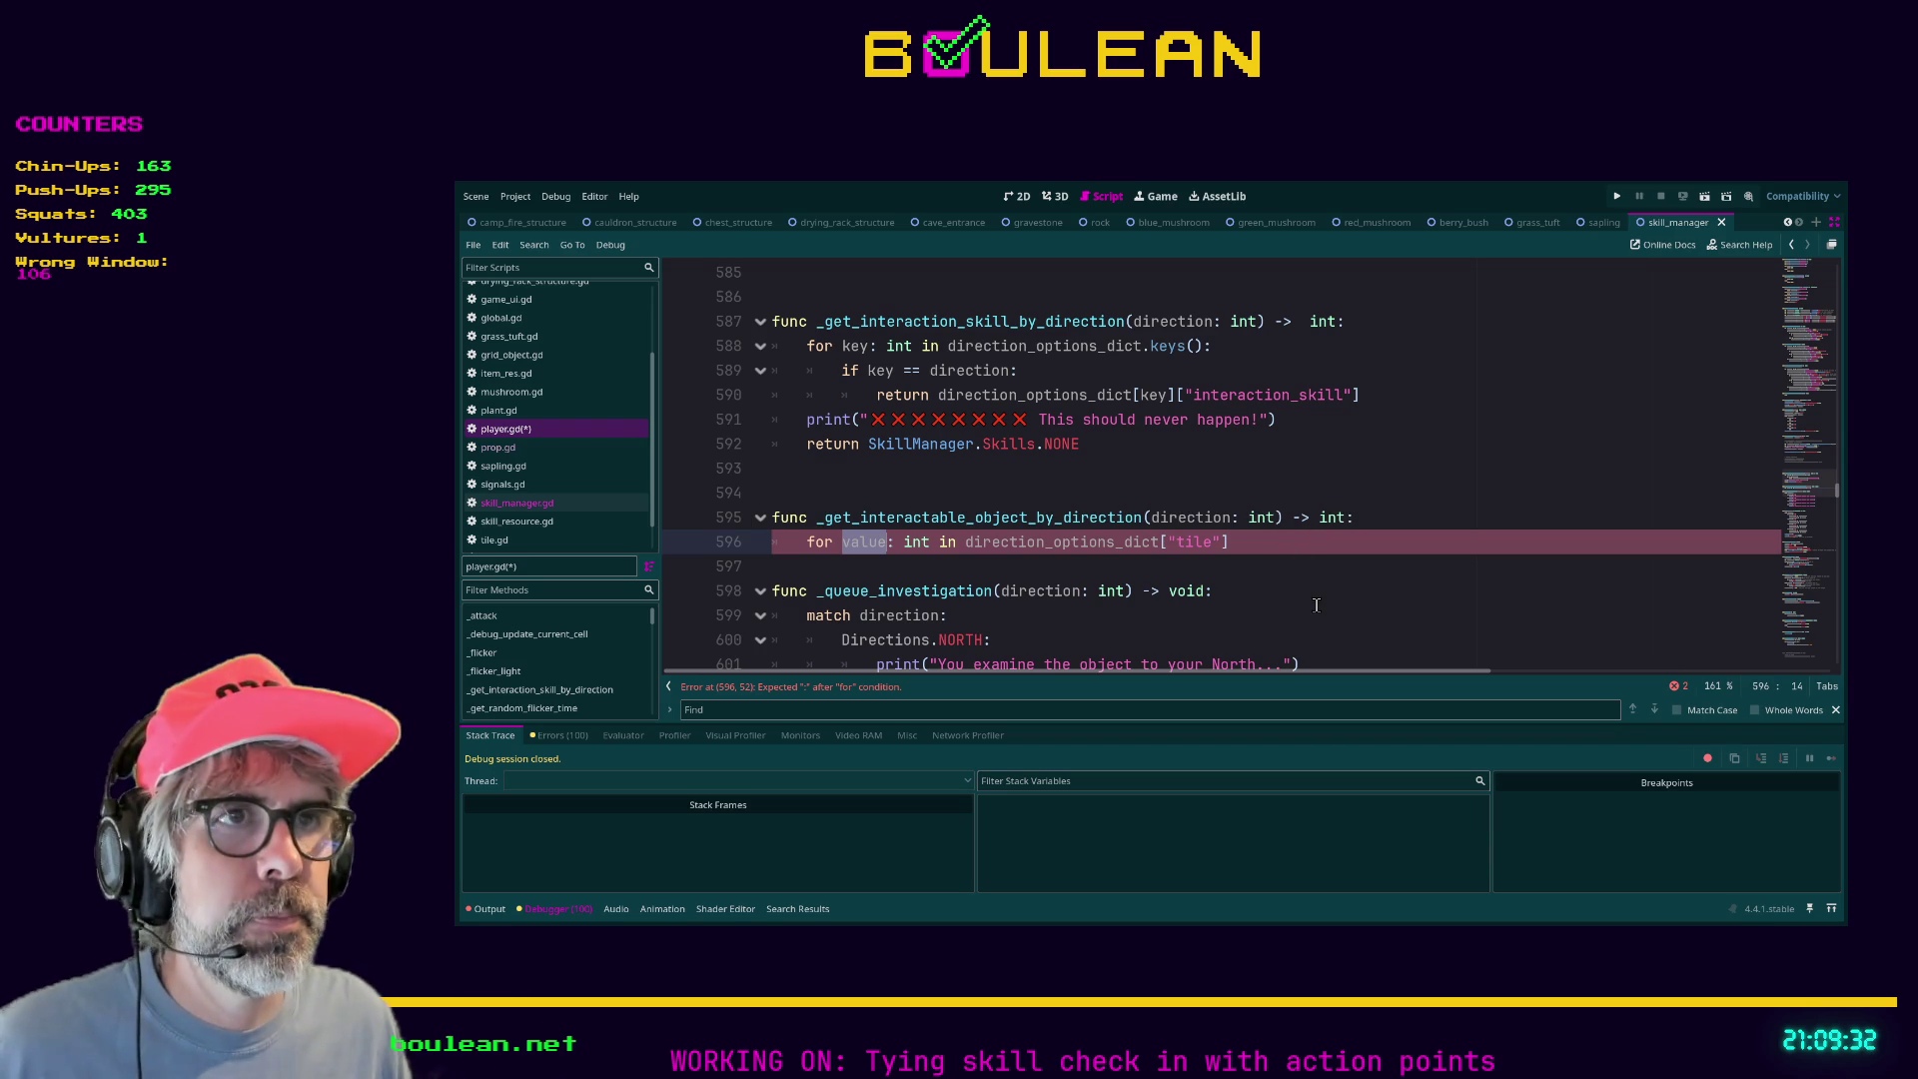
Copy the skill-lookup loop from lines 588–592, comment out line 596, and paste the loop below it.
mouse_move(1081, 446)
left_mouse_down()
mouse_move(774, 397)
mouse_move(738, 350)
left_mouse_up()
key("ctrl+c")
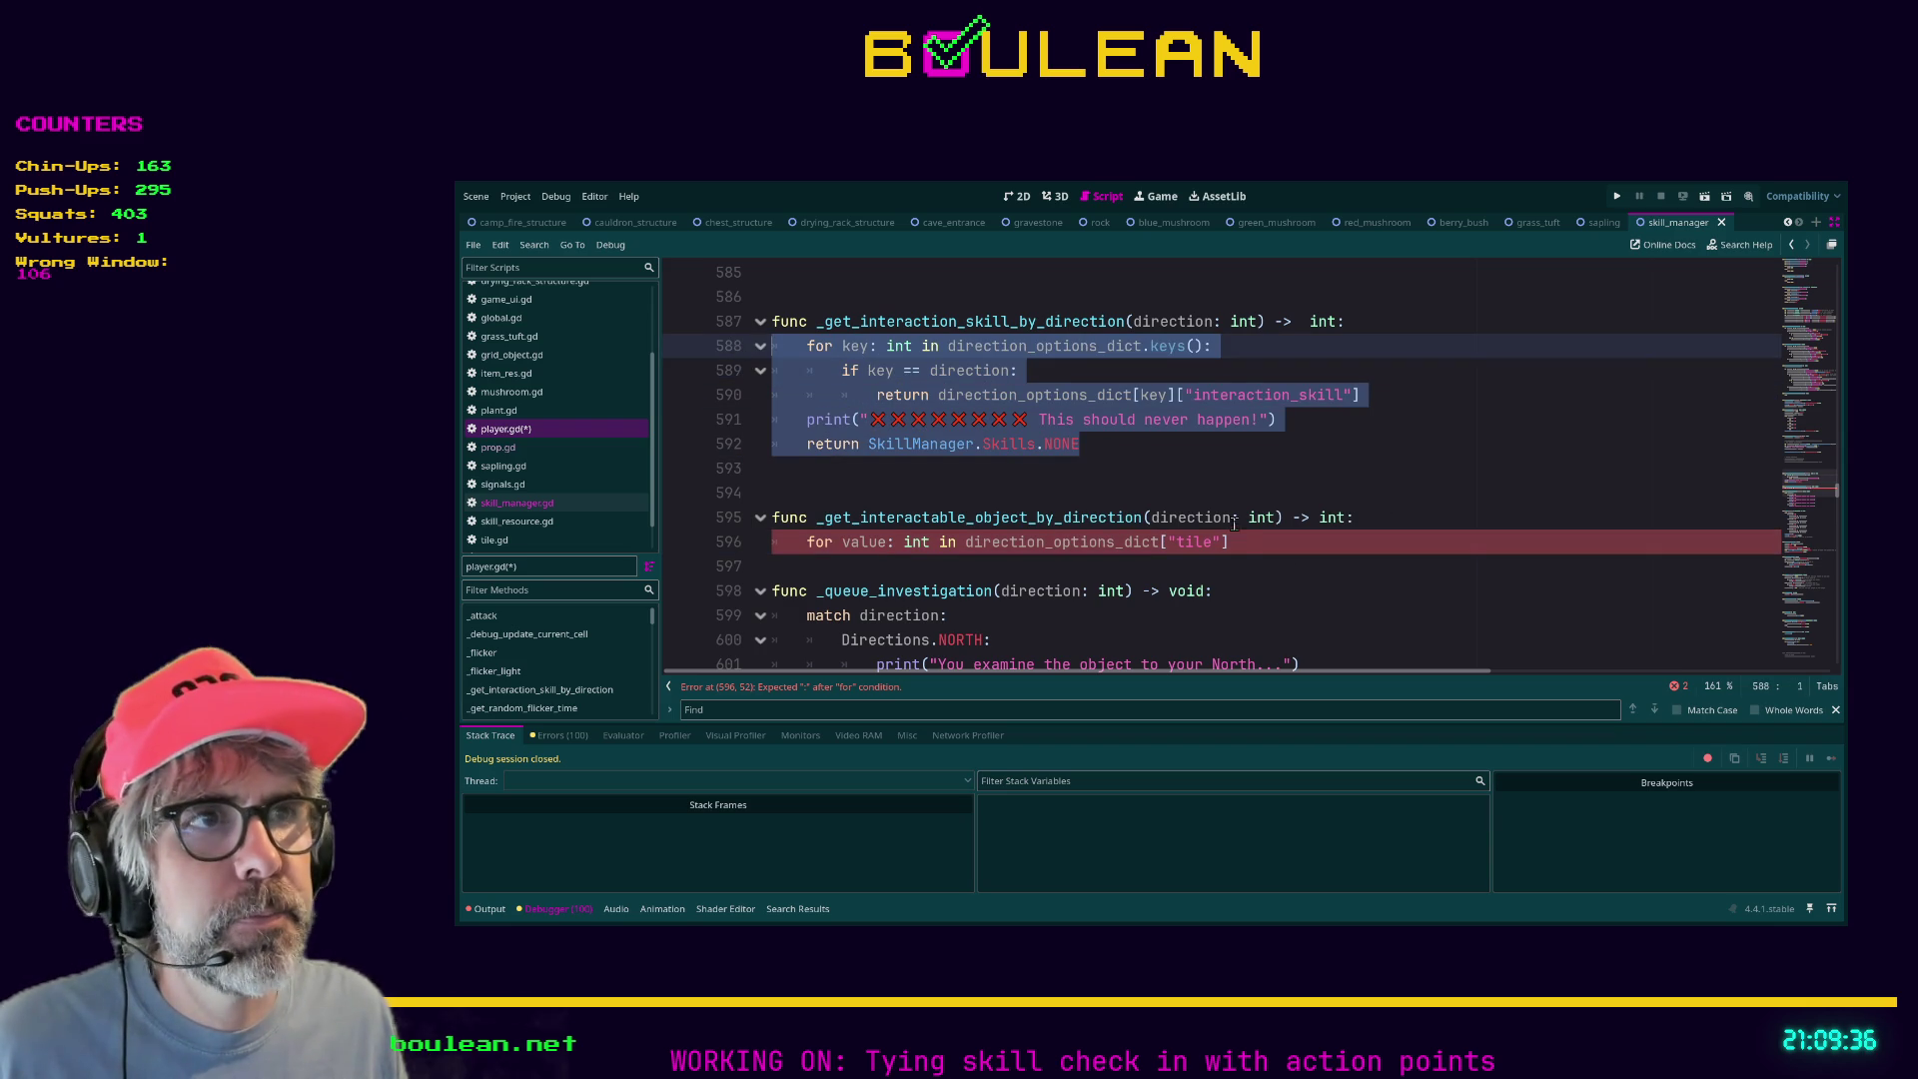
left_click(1243, 543)
key("ctrl+k")
key("Return")
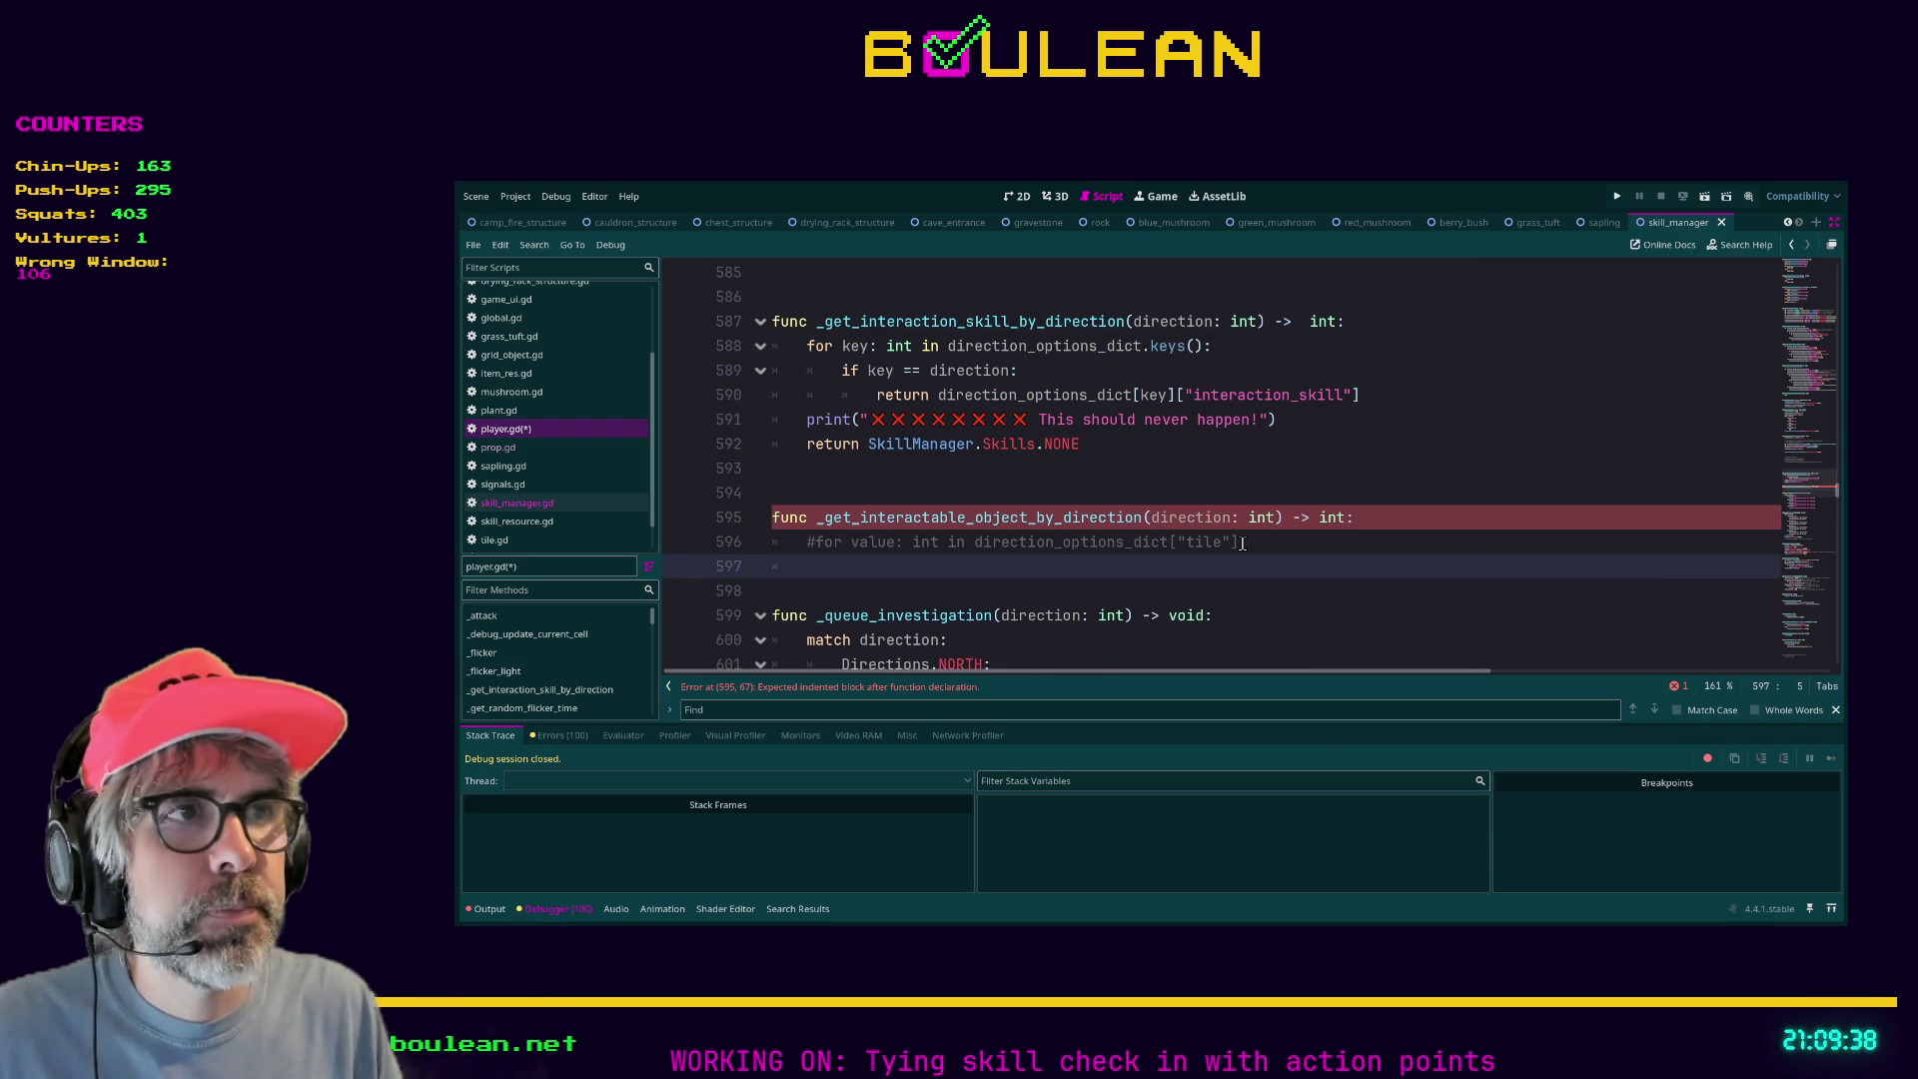
key("ctrl+v")
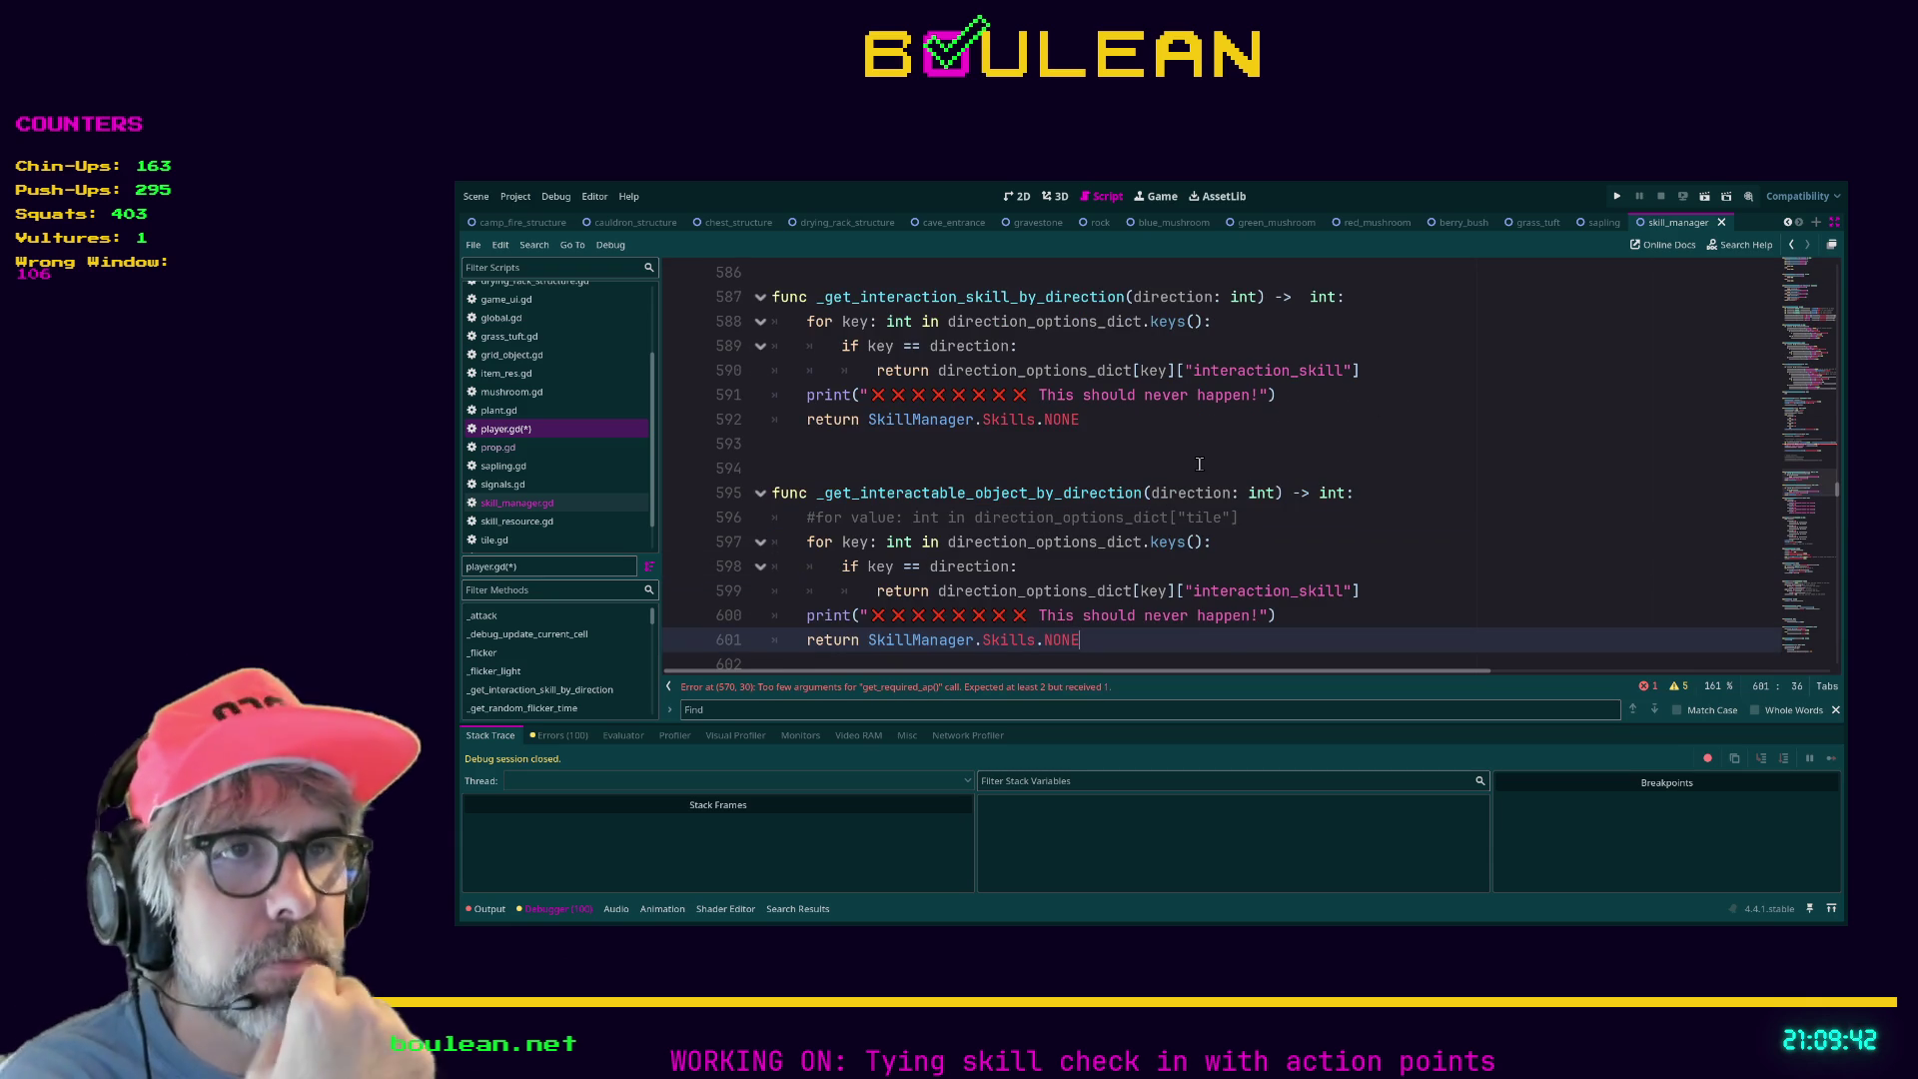
Review the pasted lookup code and place the caret at the end of line 598.
scroll(970, 499, "down", 1)
scroll(971, 499, "up", 1)
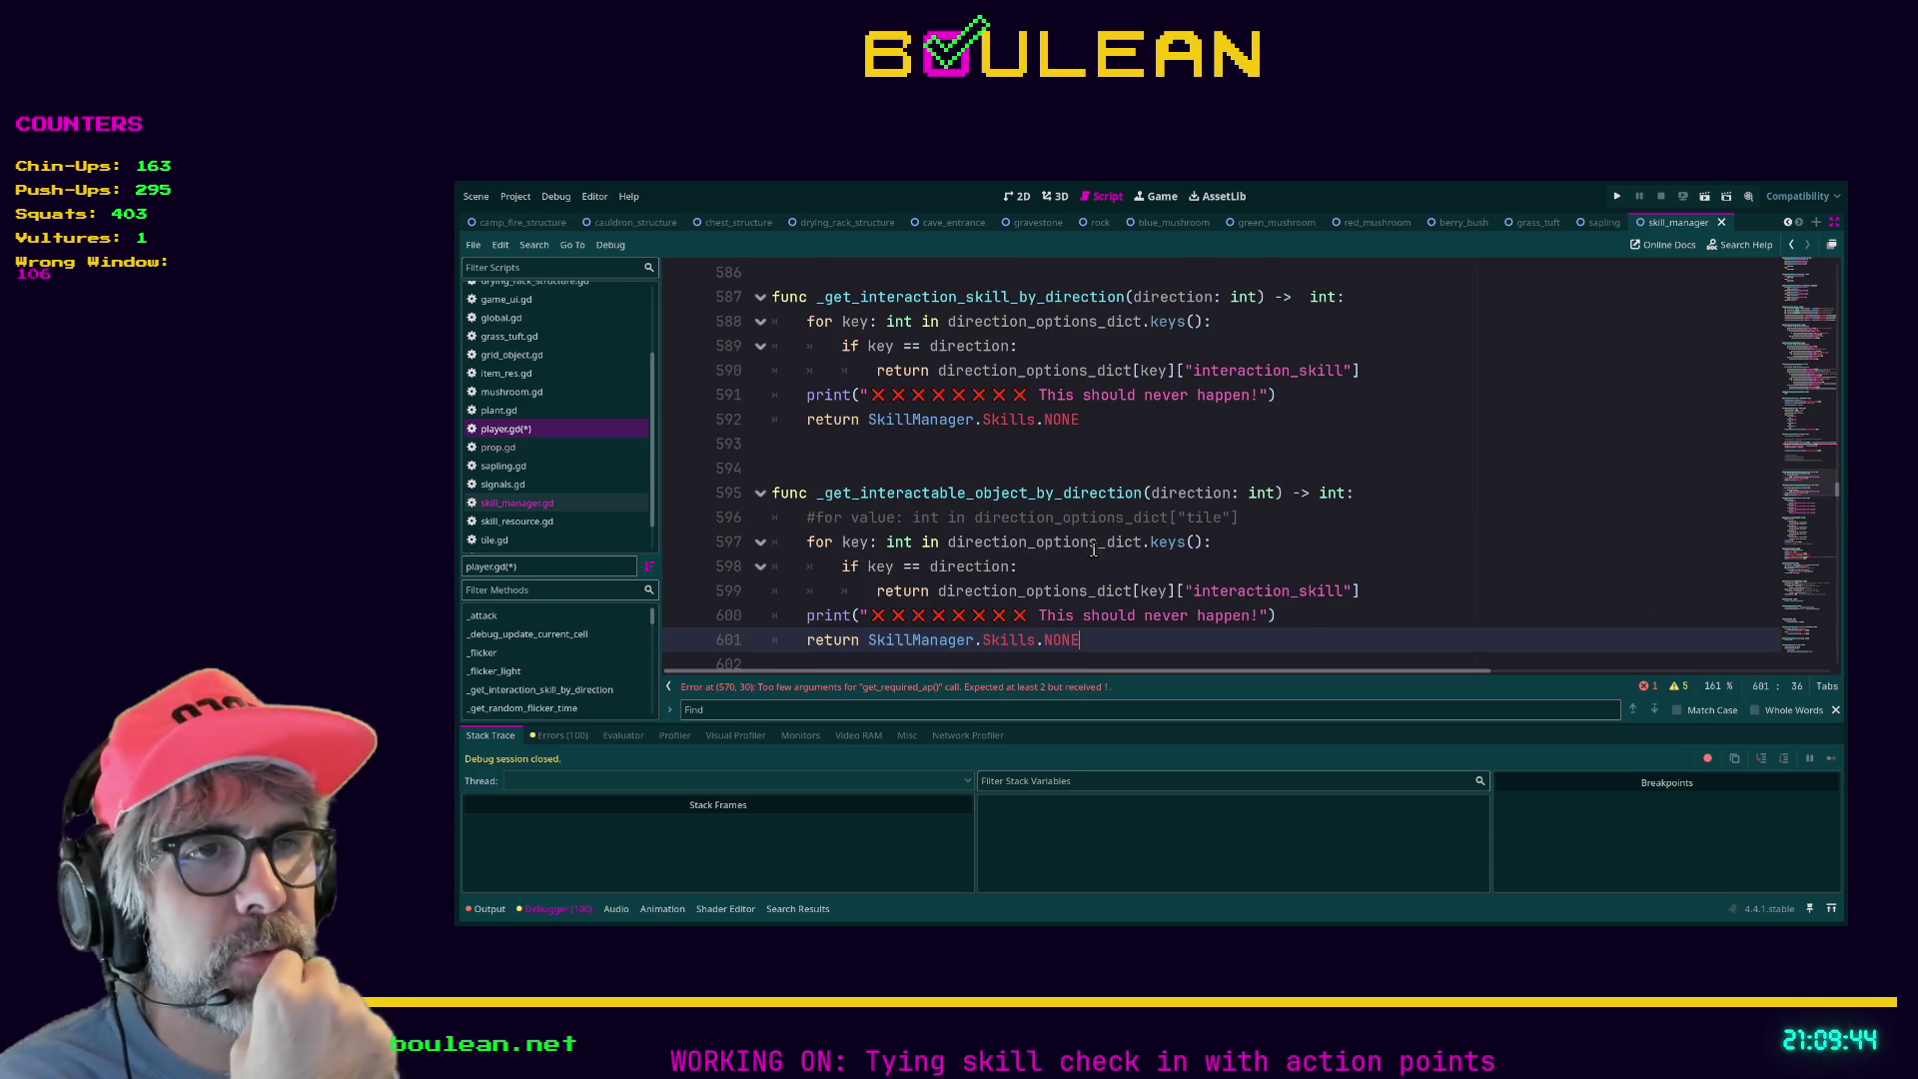
scroll(1087, 547, "down", 1)
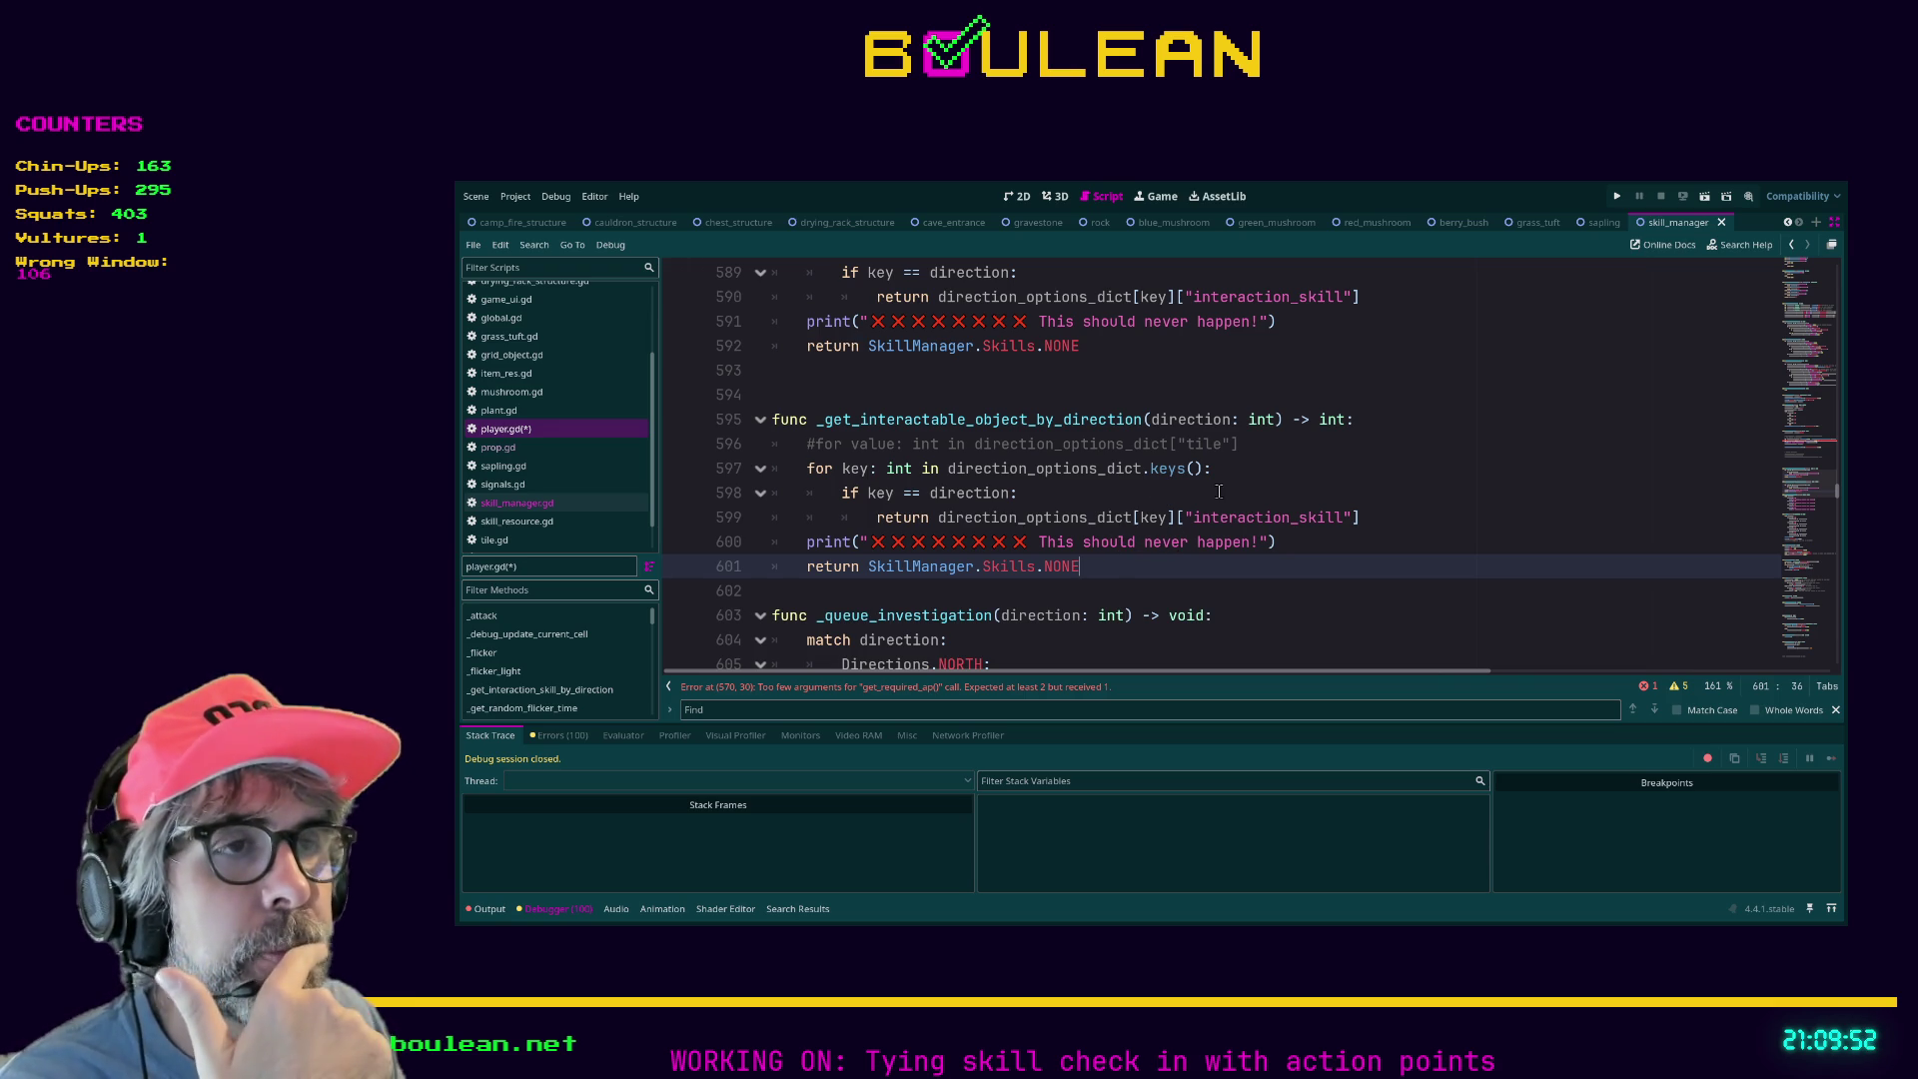
left_click(1317, 496)
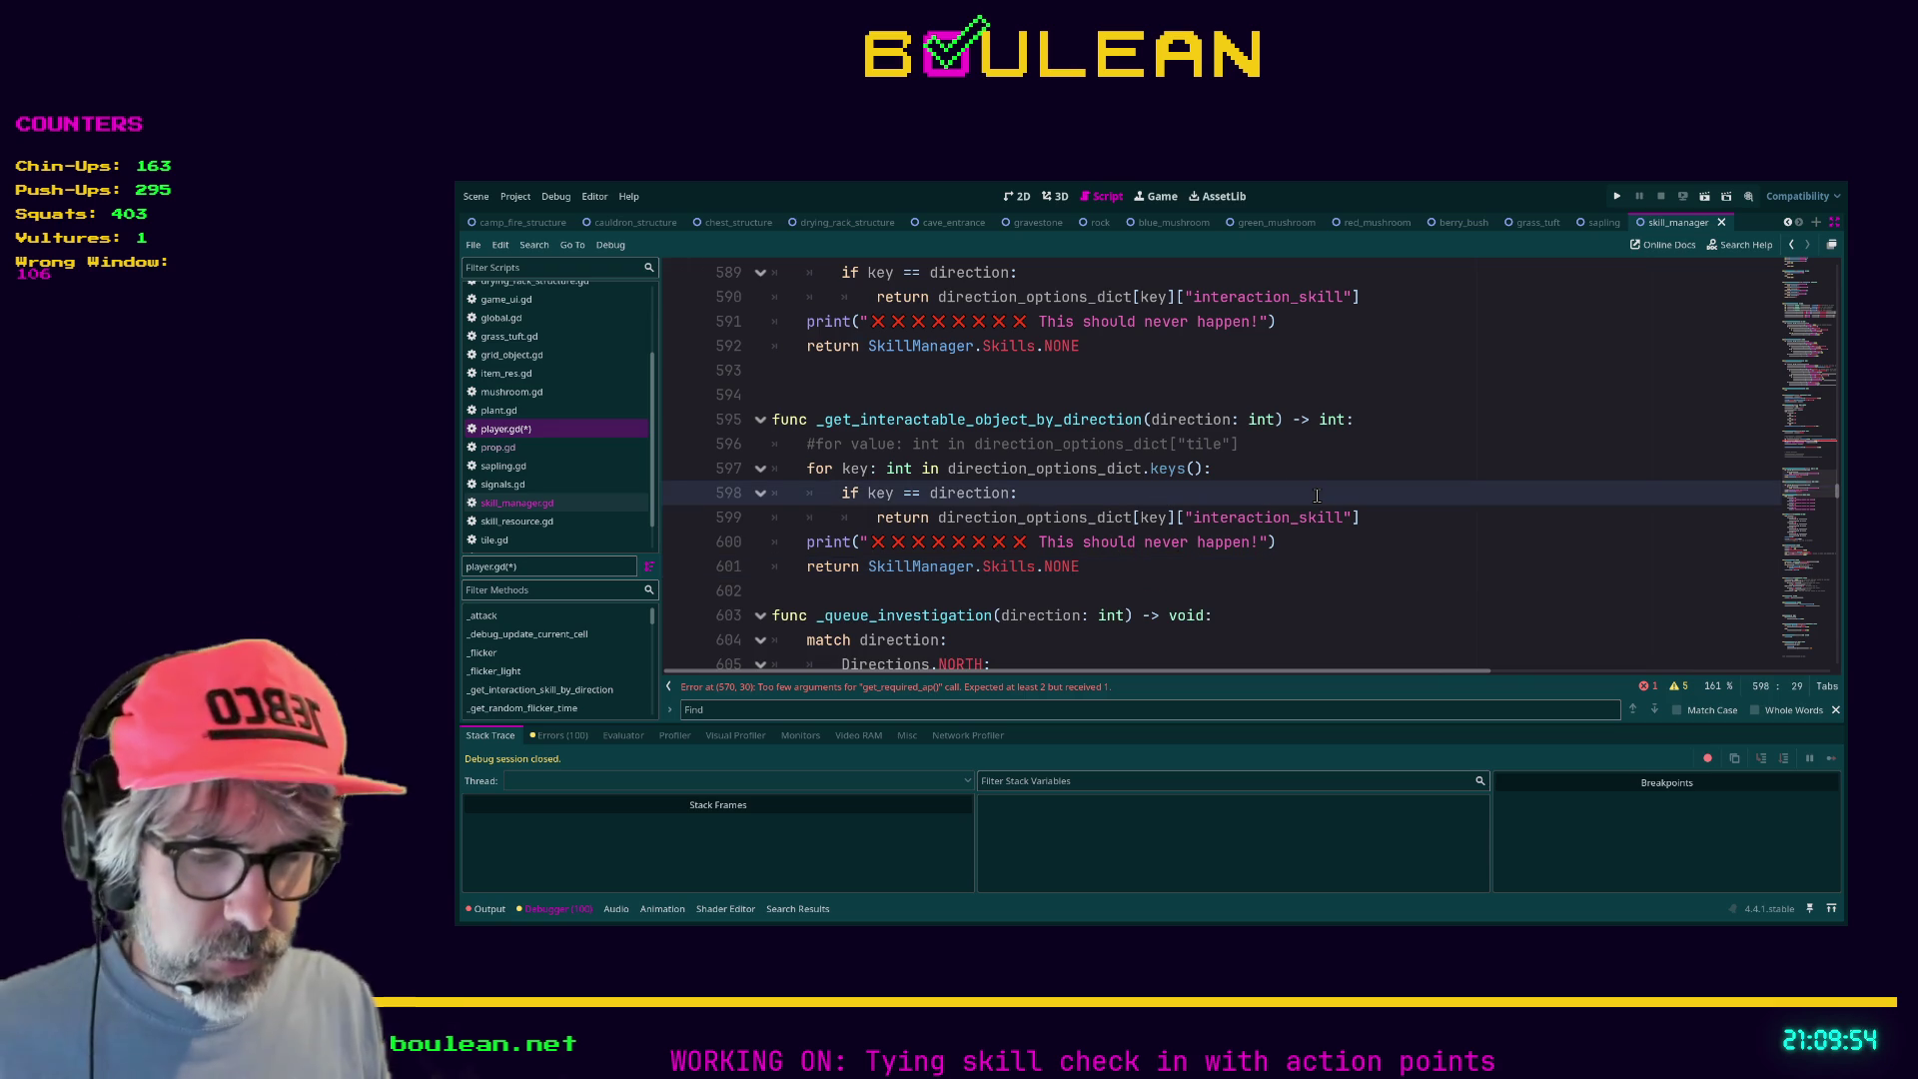
key("ctrl+f")
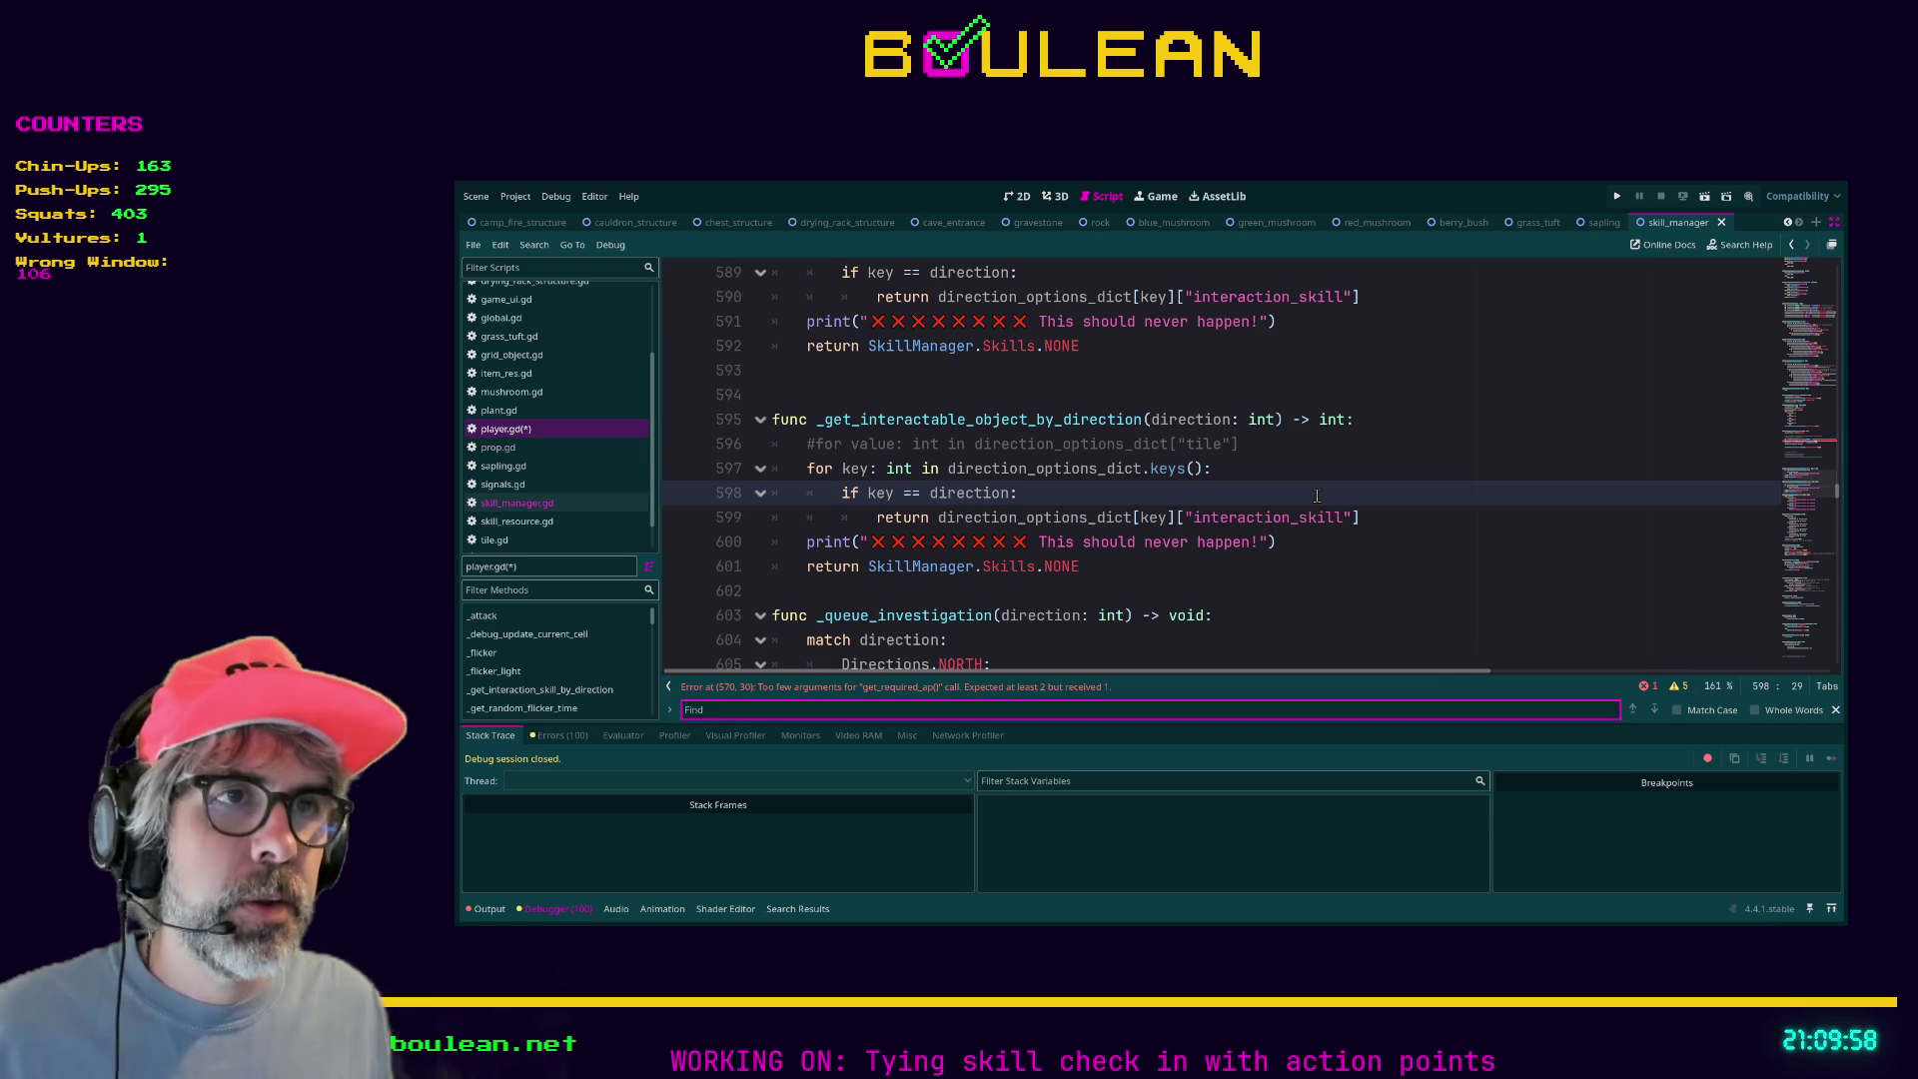
Search player.gd for 'interactable', replacing the initial 'update_inte' query.
type("up")
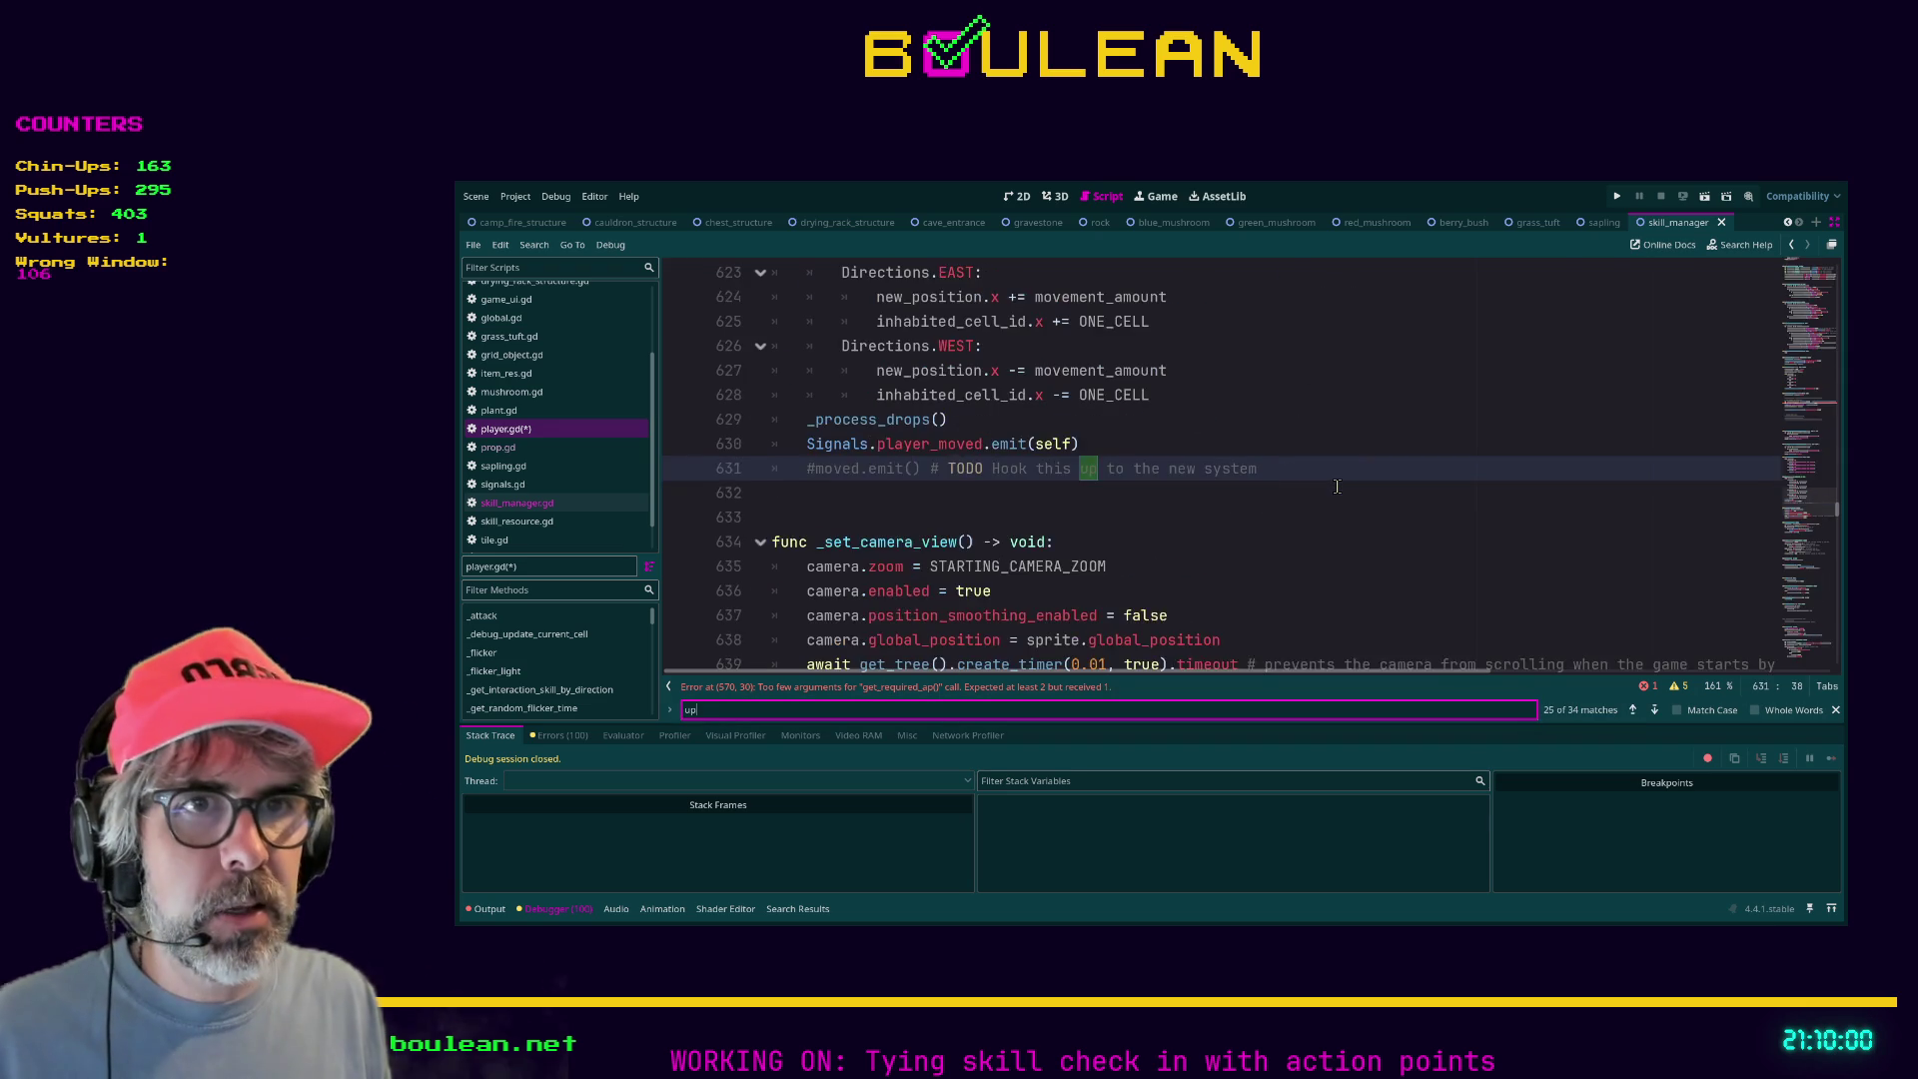
type("date_inte")
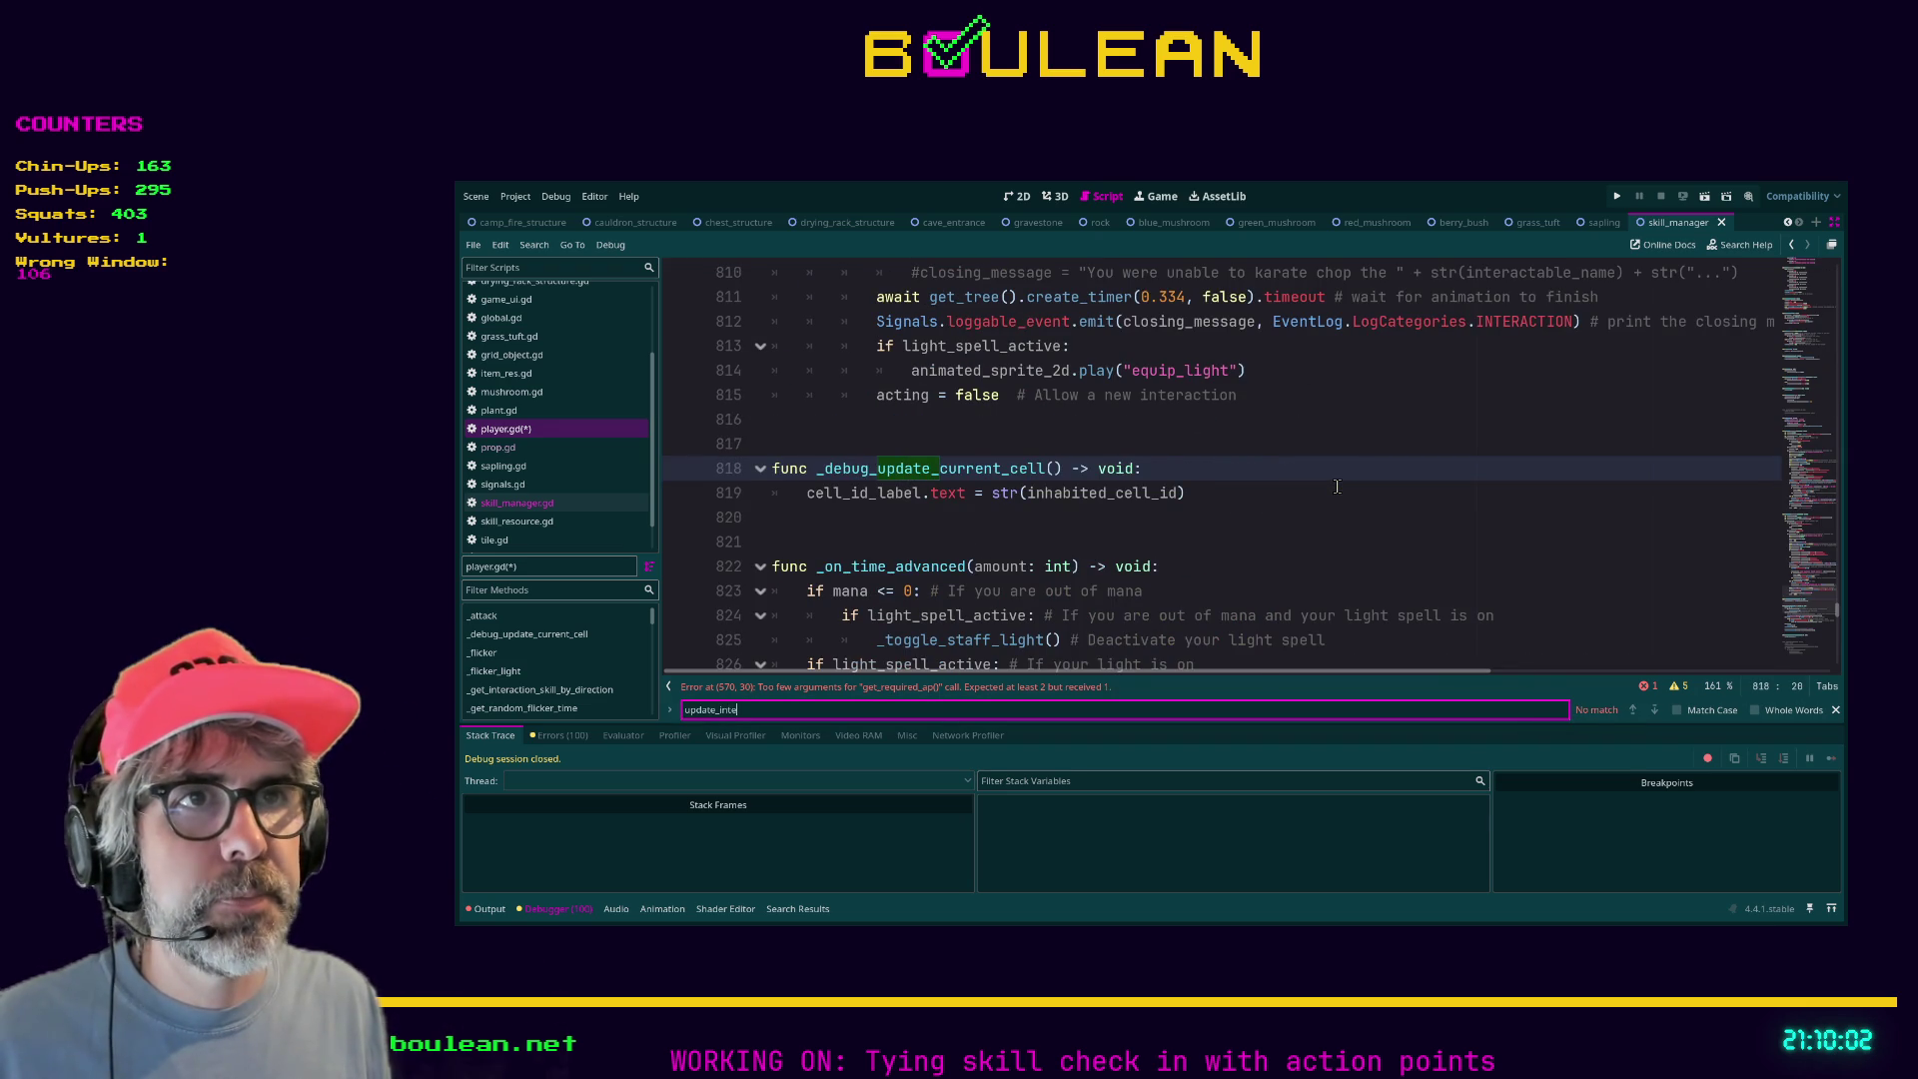
key("BackSpace")
key("BackSpace")
key("BackSpace")
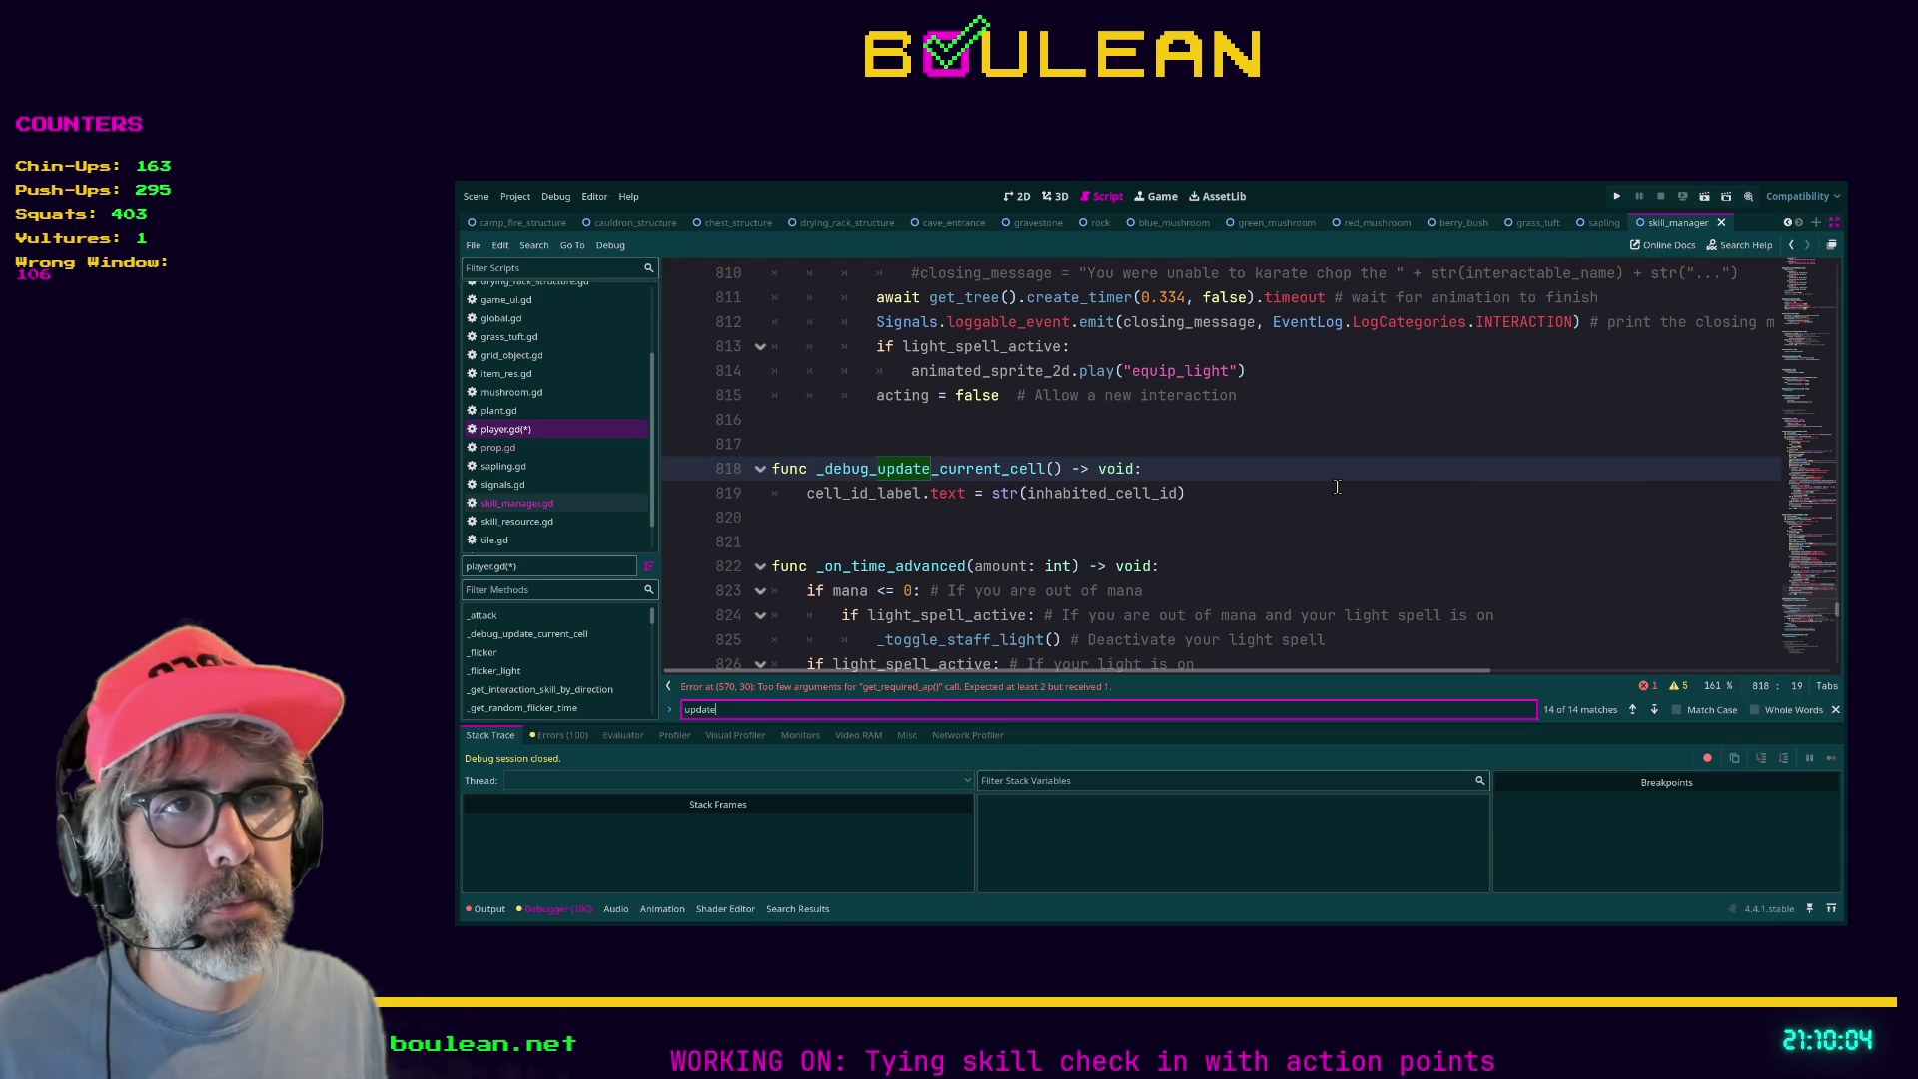
key("ctrl+a")
type("interactable")
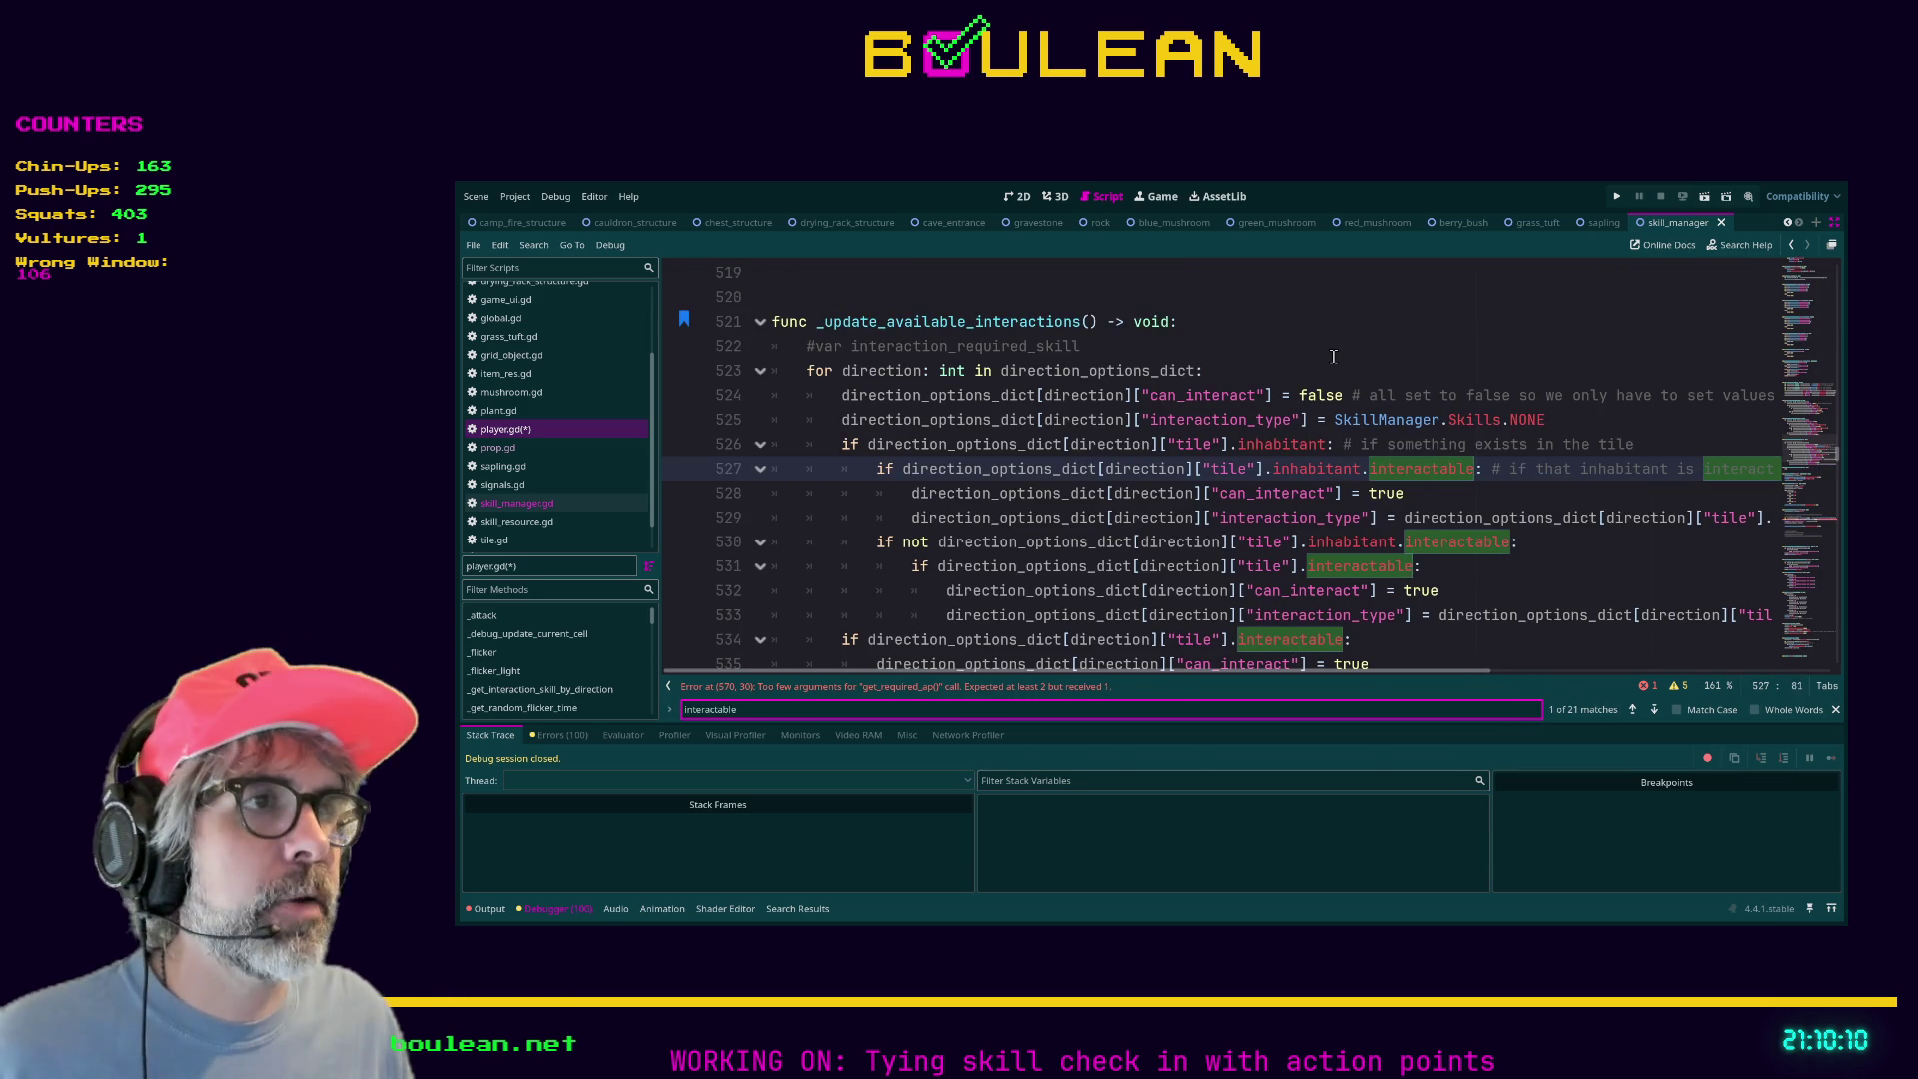
Read through _update_available_interactions around line 535 and the per-direction interaction options.
left_click(1334, 350)
scroll(1475, 483, "down", 2)
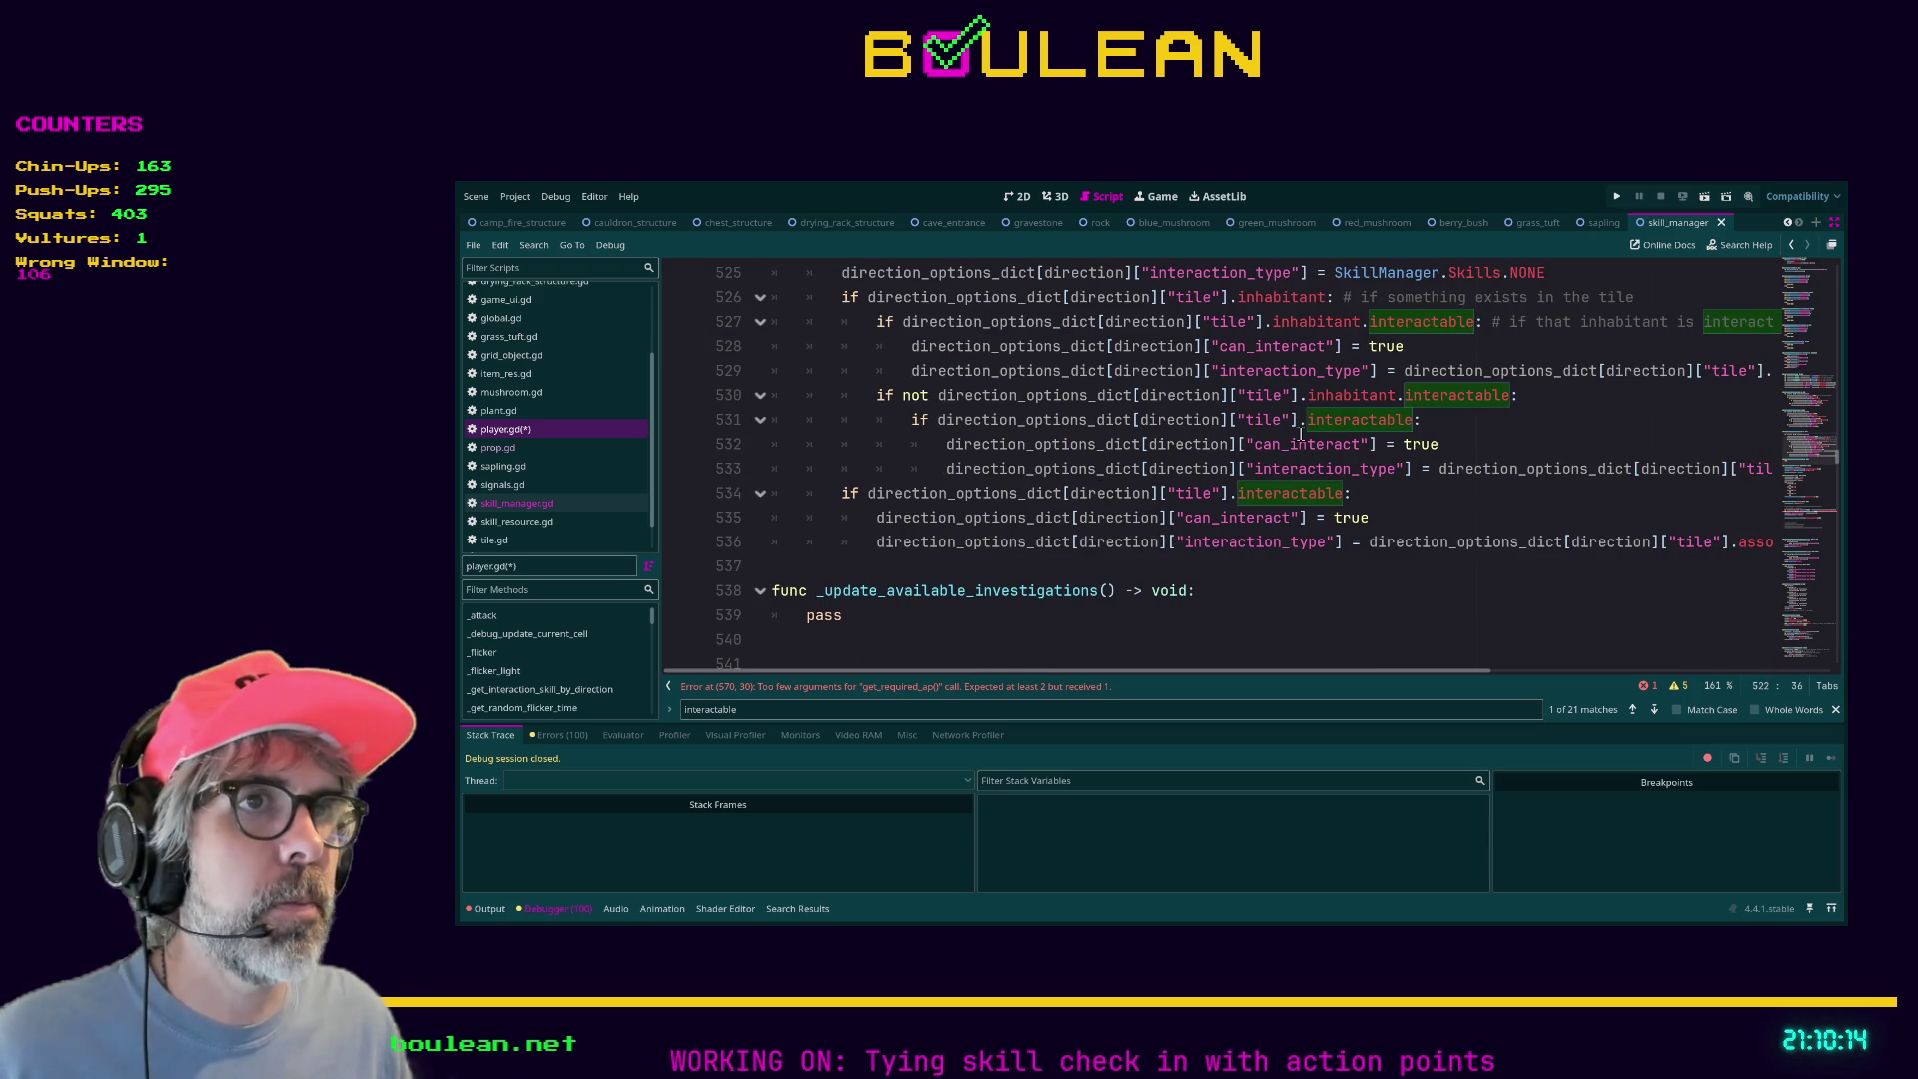
left_click(1482, 519)
scroll(1482, 518, "down", 2, "ctrl")
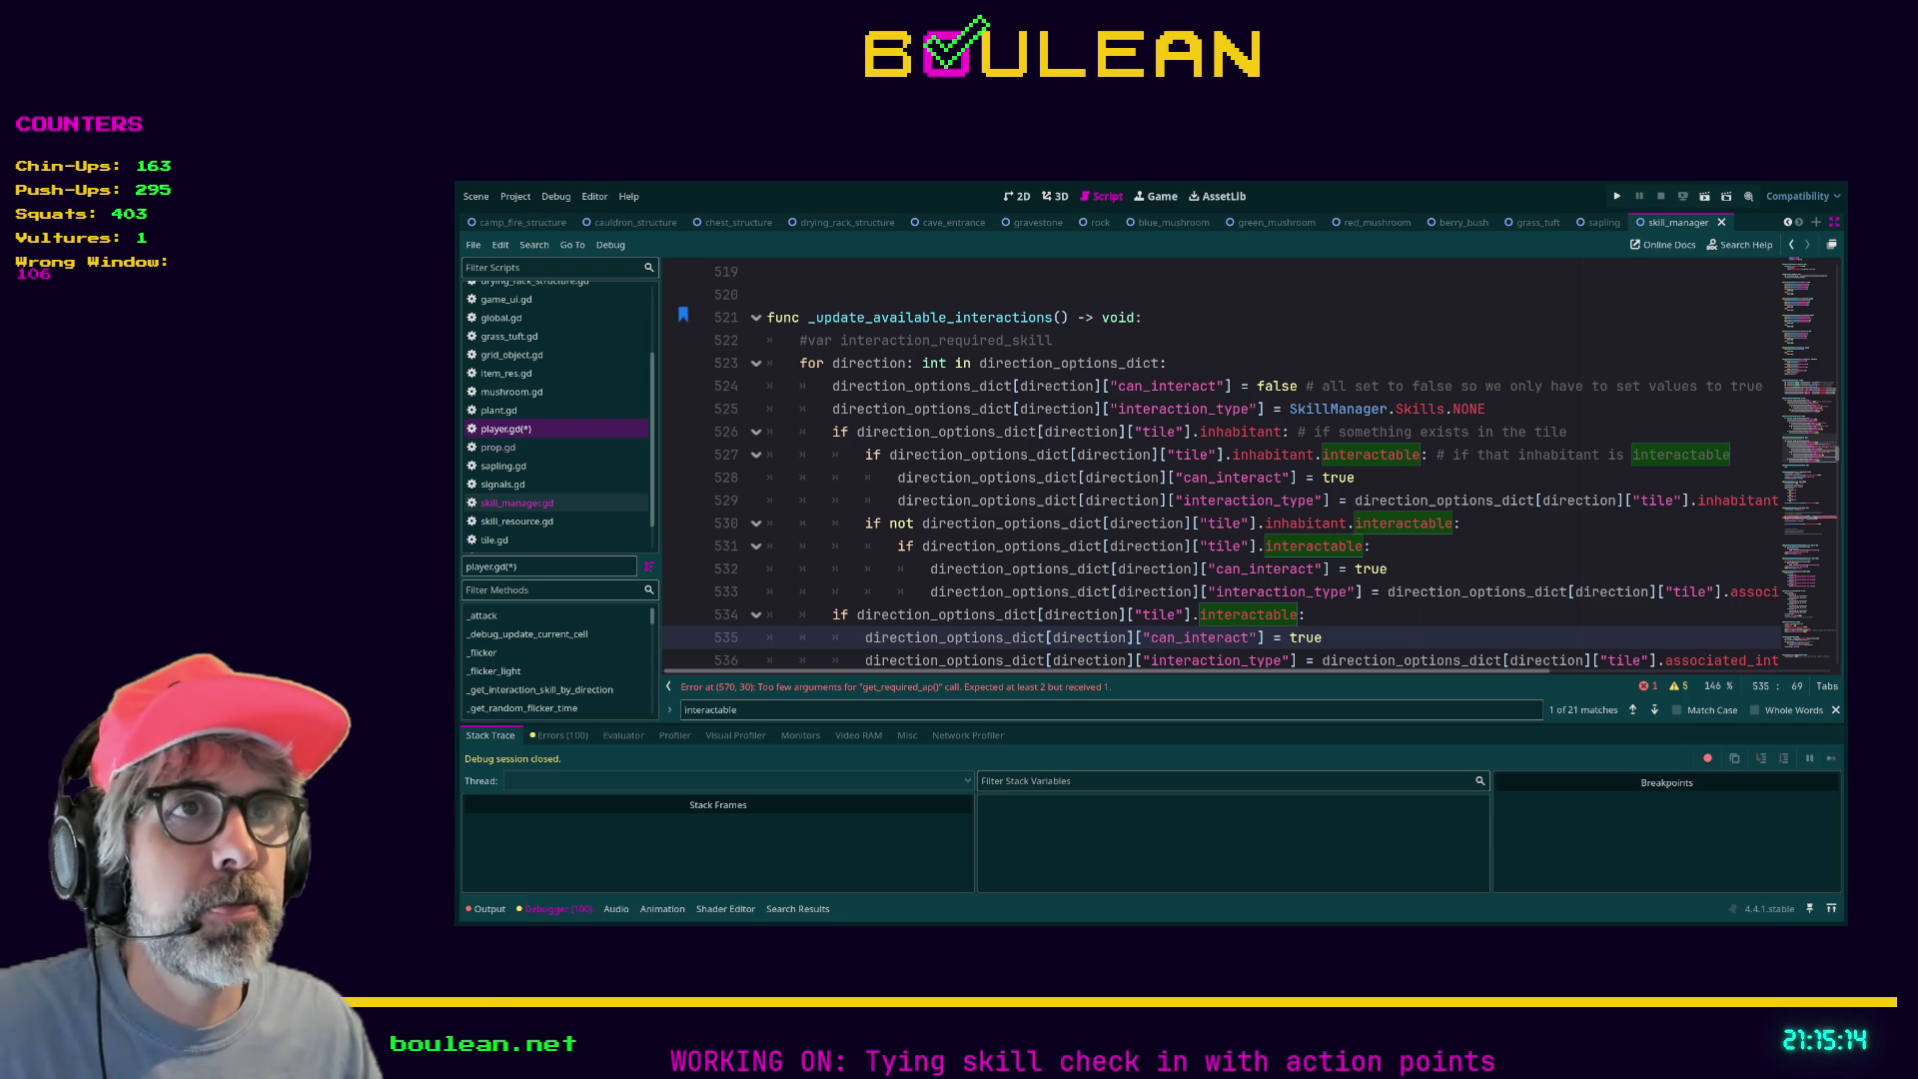
scroll(1219, 460, "up", 15)
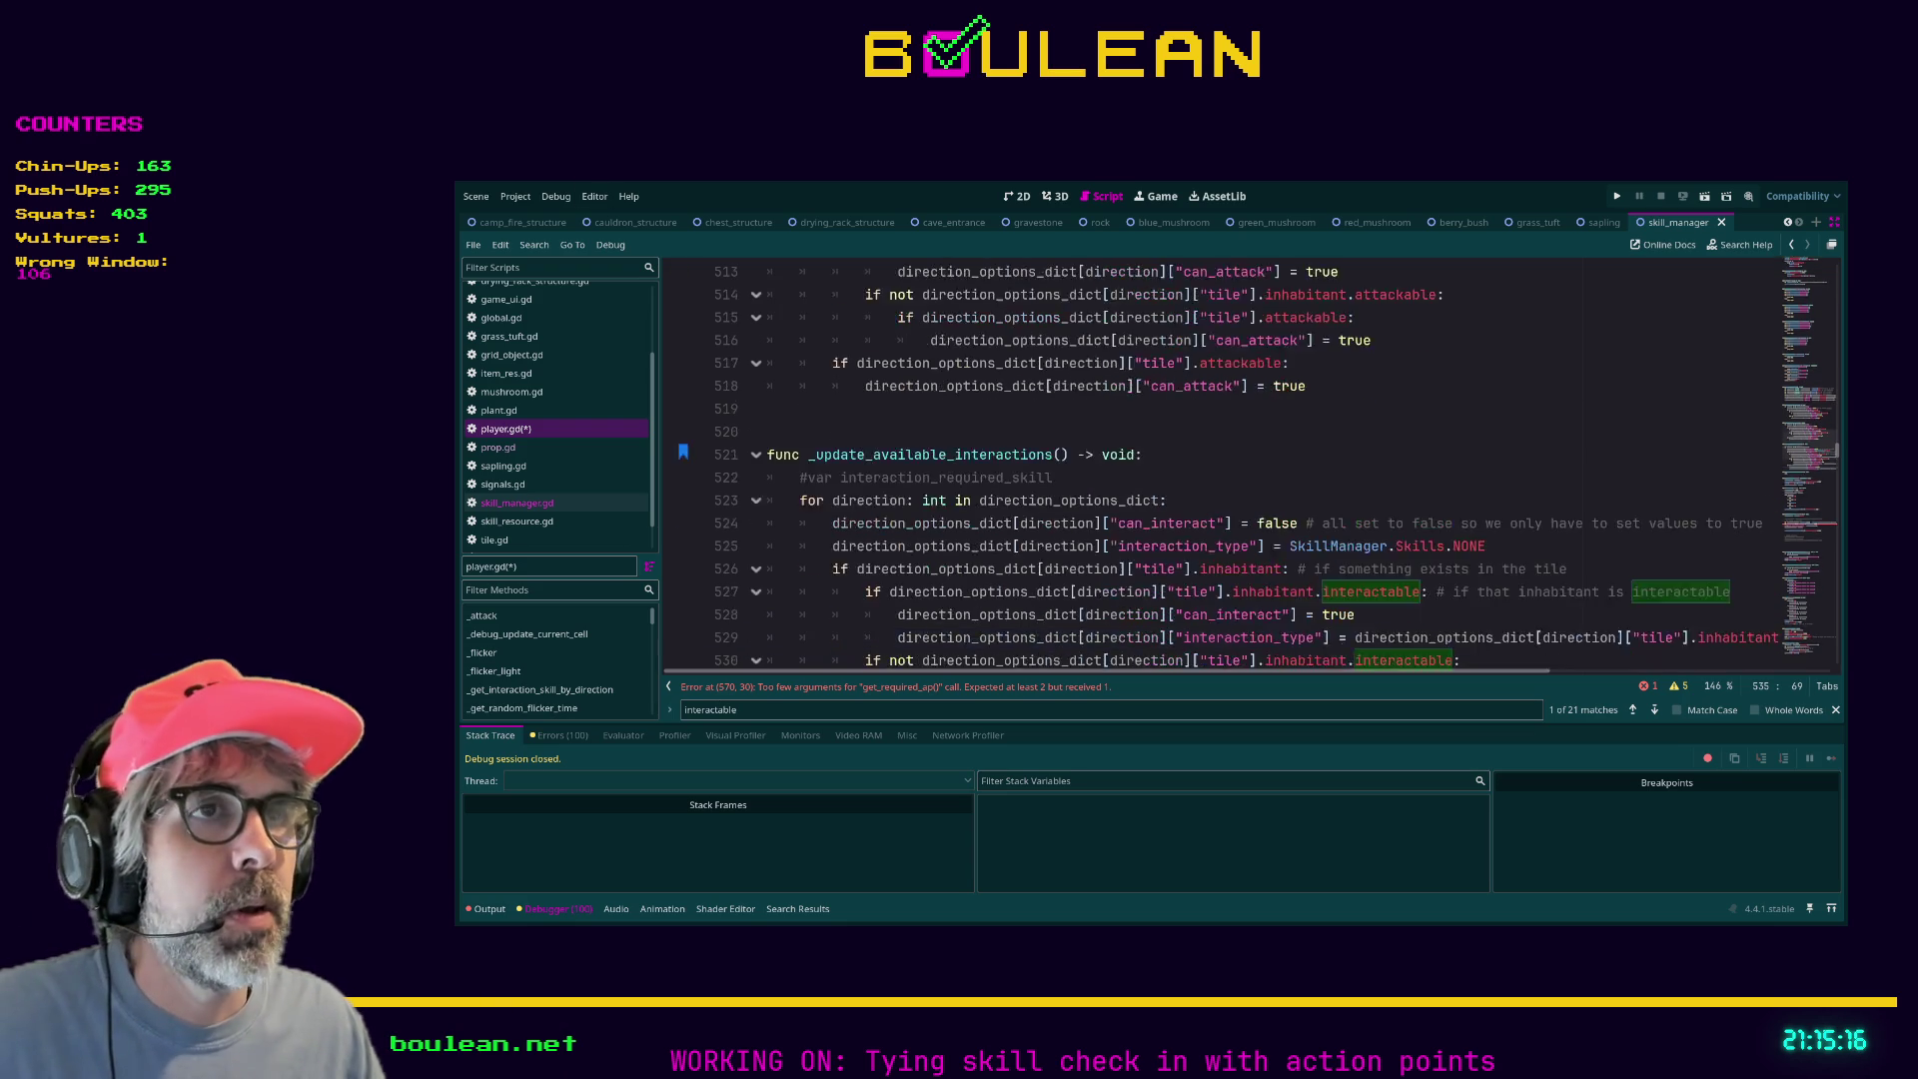
scroll(1219, 459, "up", 4)
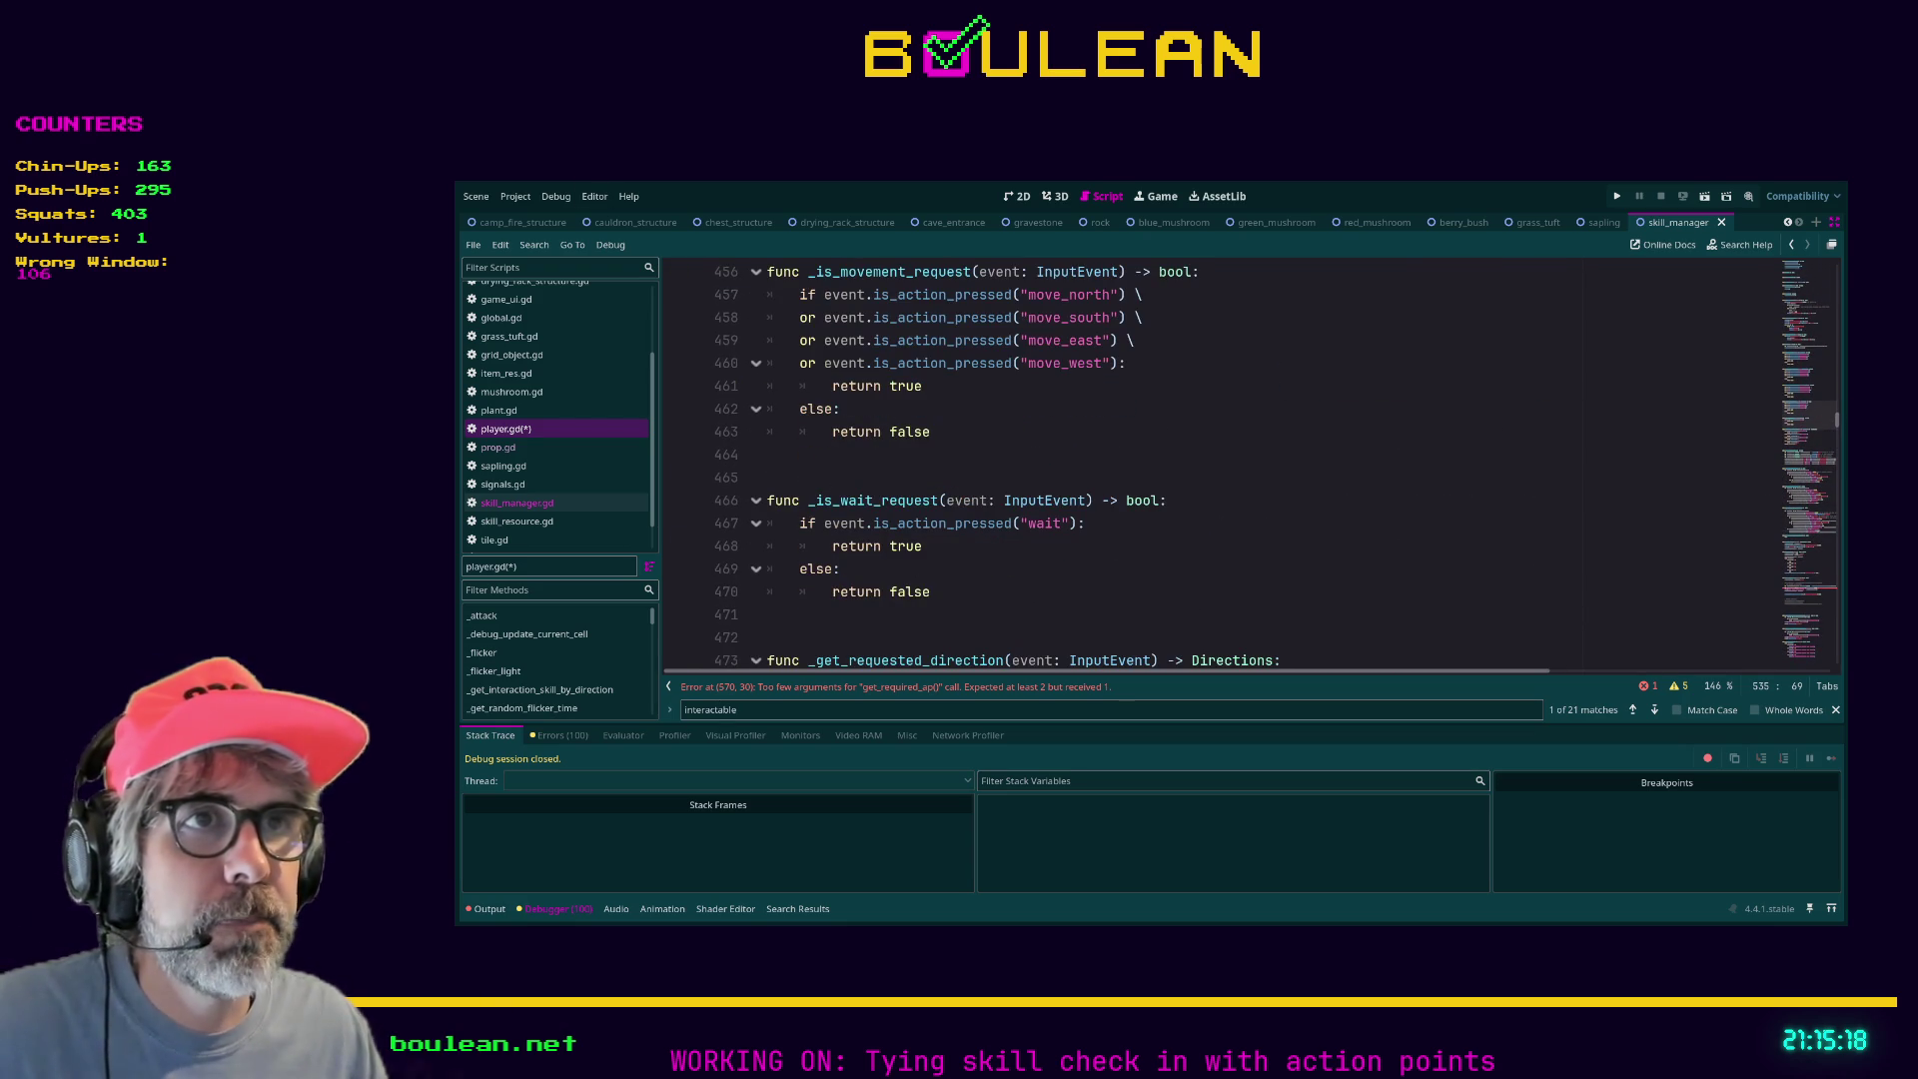
left_click(1220, 443)
key("ctrl+b")
key("ctrl+b")
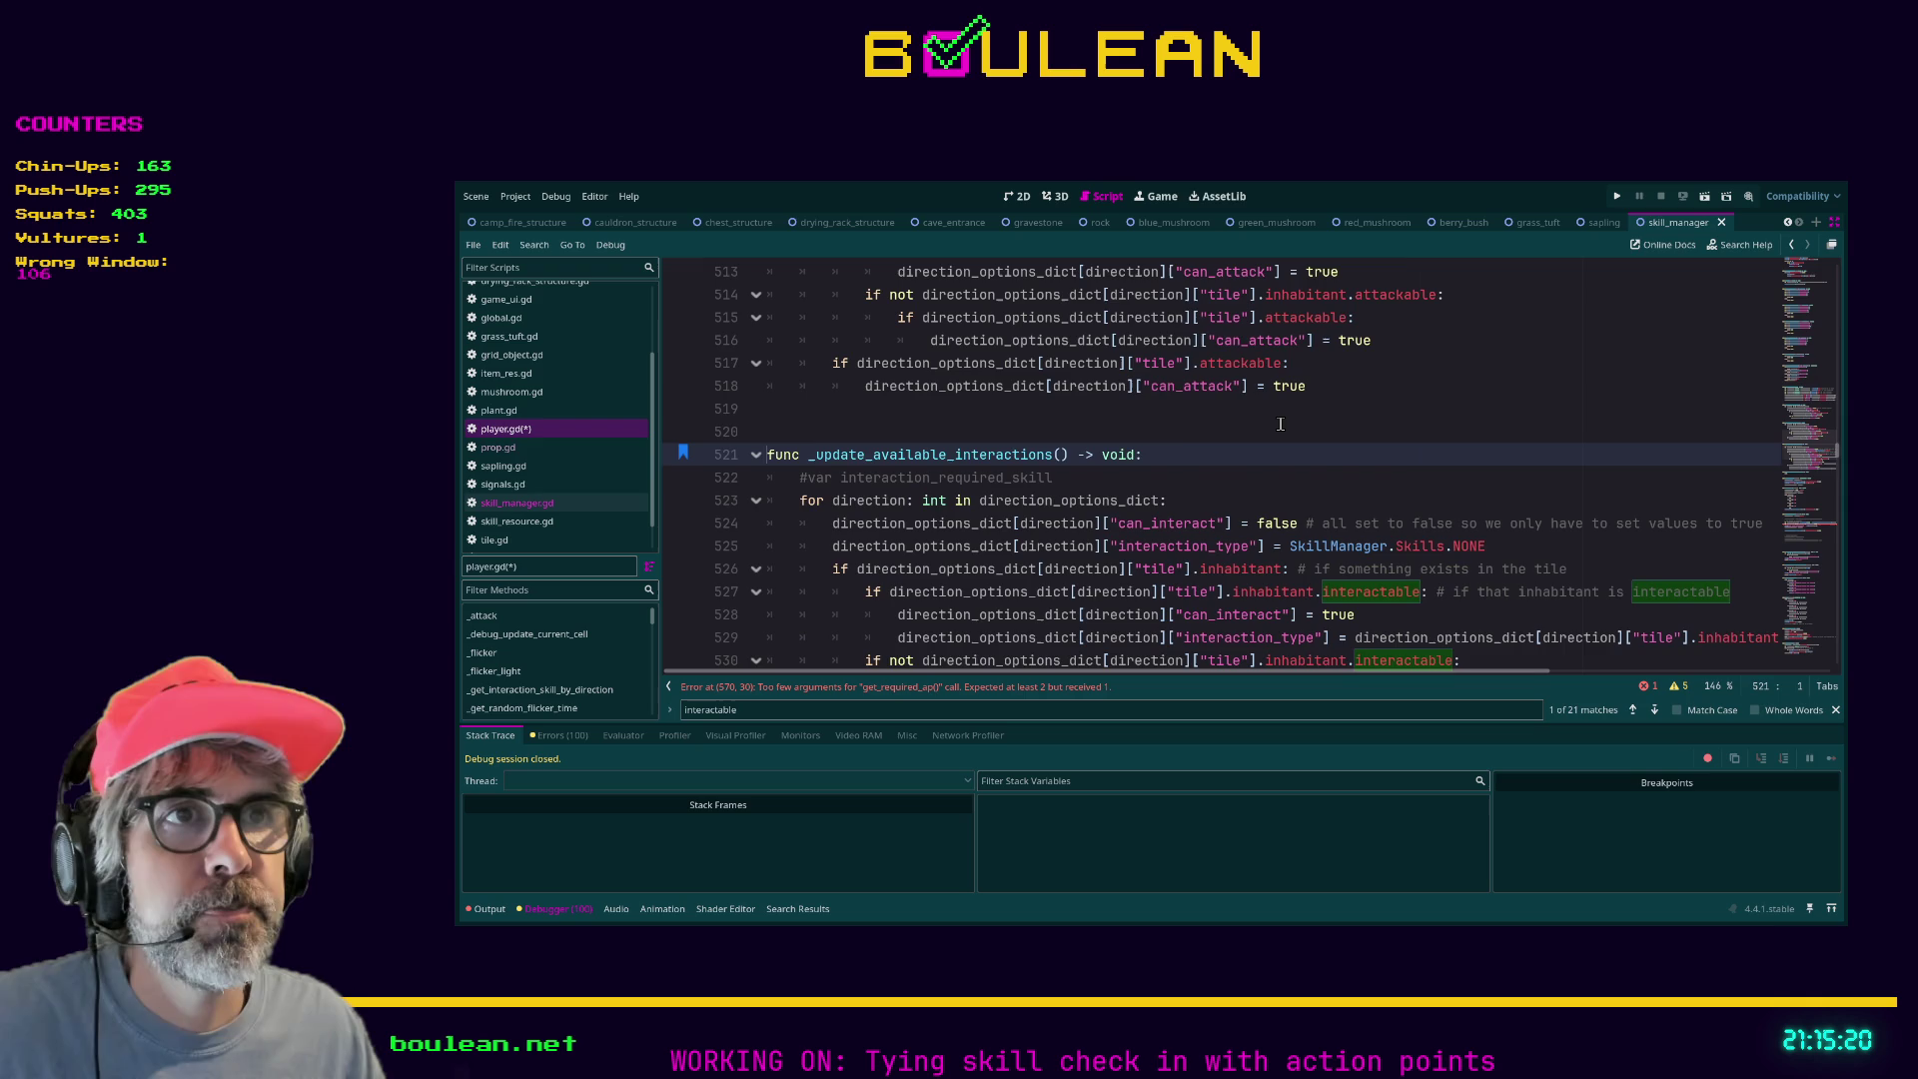
key("ctrl+b")
key("ctrl+b")
key("Down")
key("Down")
key("Down")
left_click_drag(1064, 672, 1358, 659)
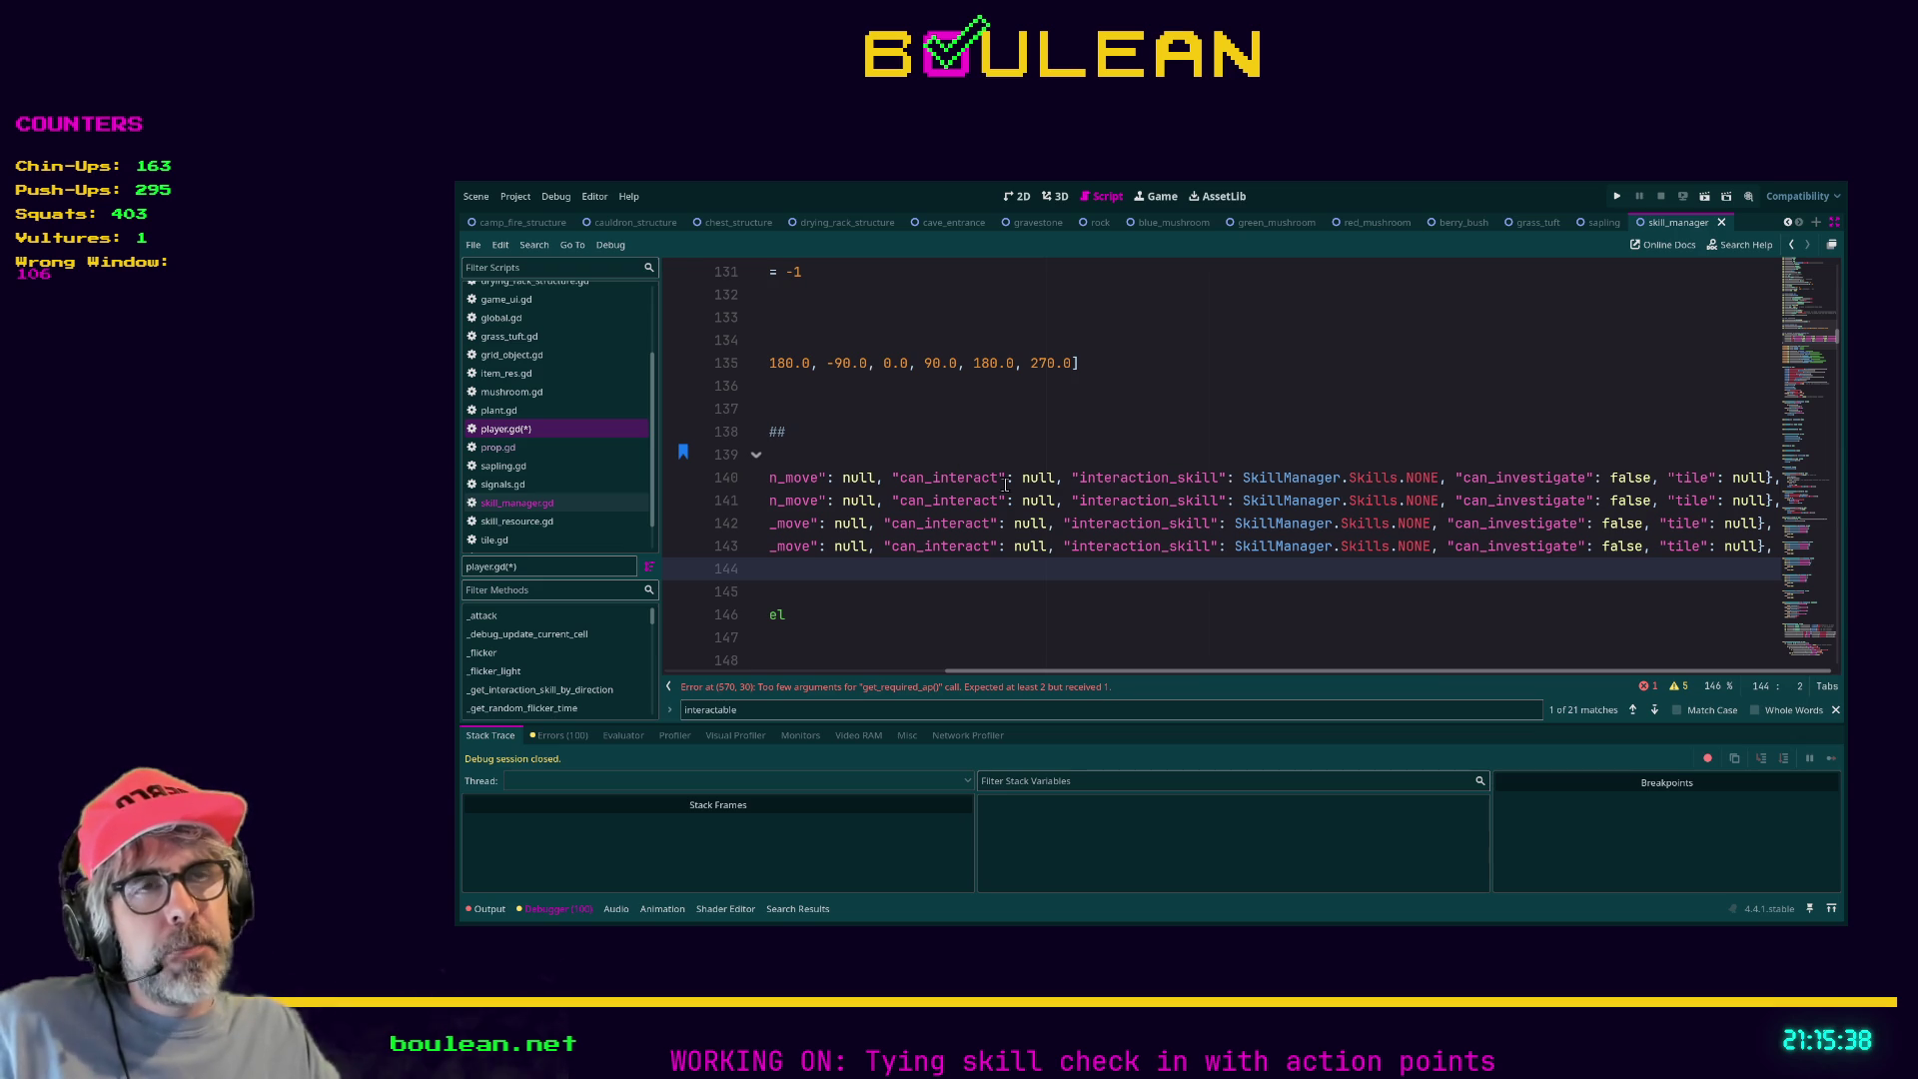
left_click_drag(999, 478, 903, 480)
left_click(1001, 477)
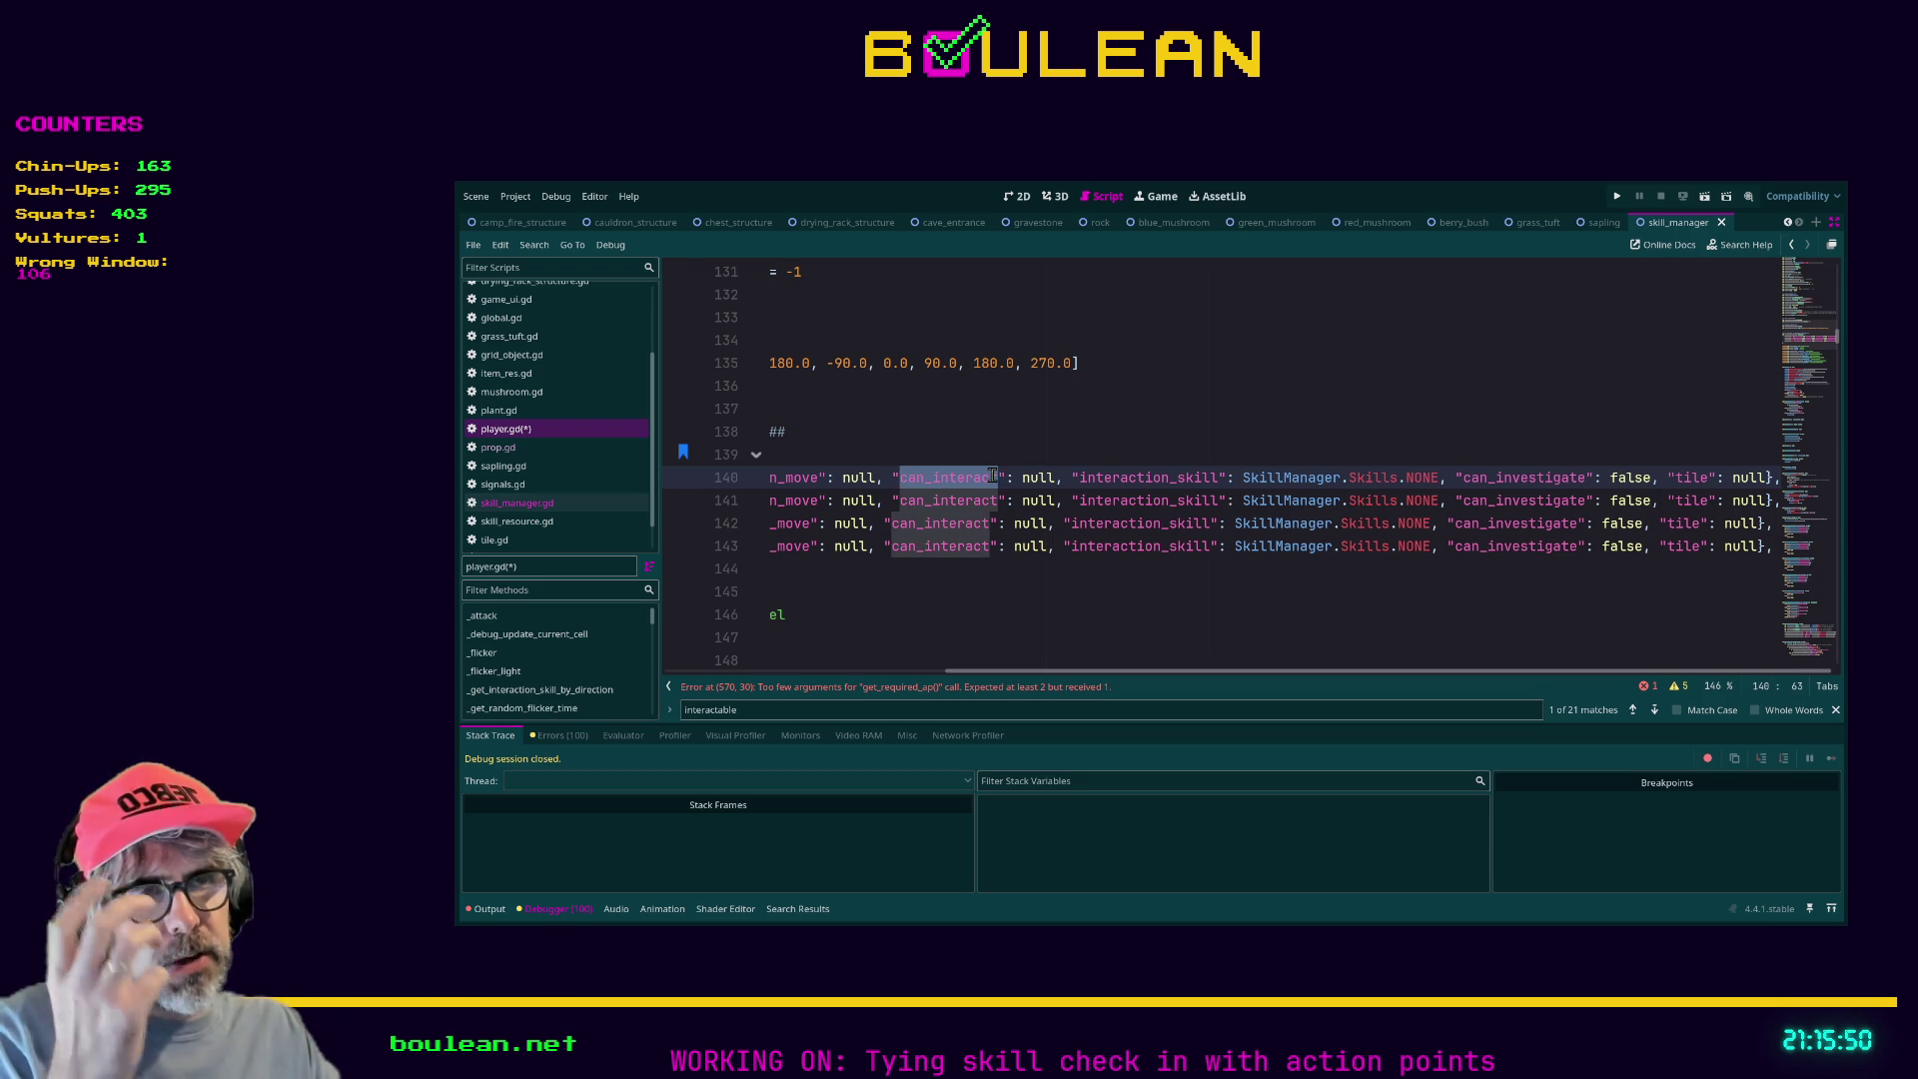
left_click(998, 477)
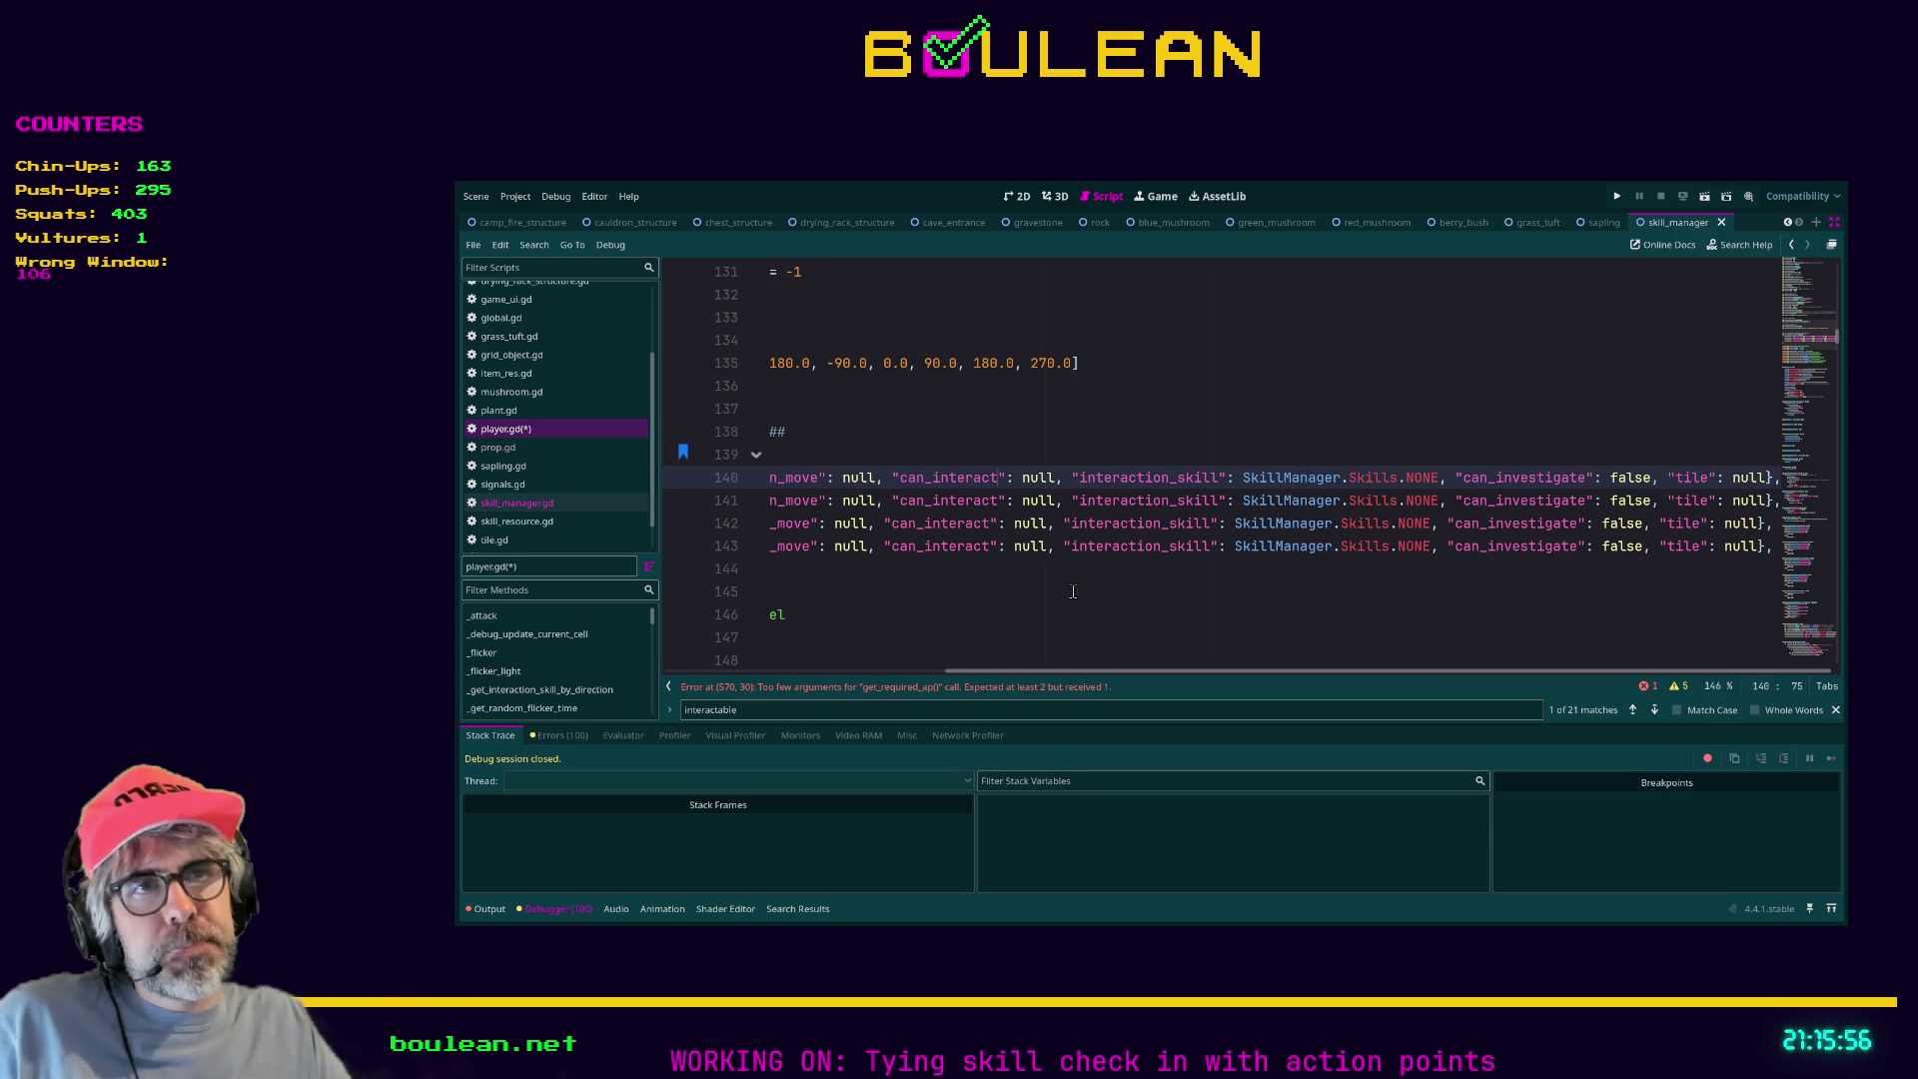
left_click_drag(1022, 675, 926, 687)
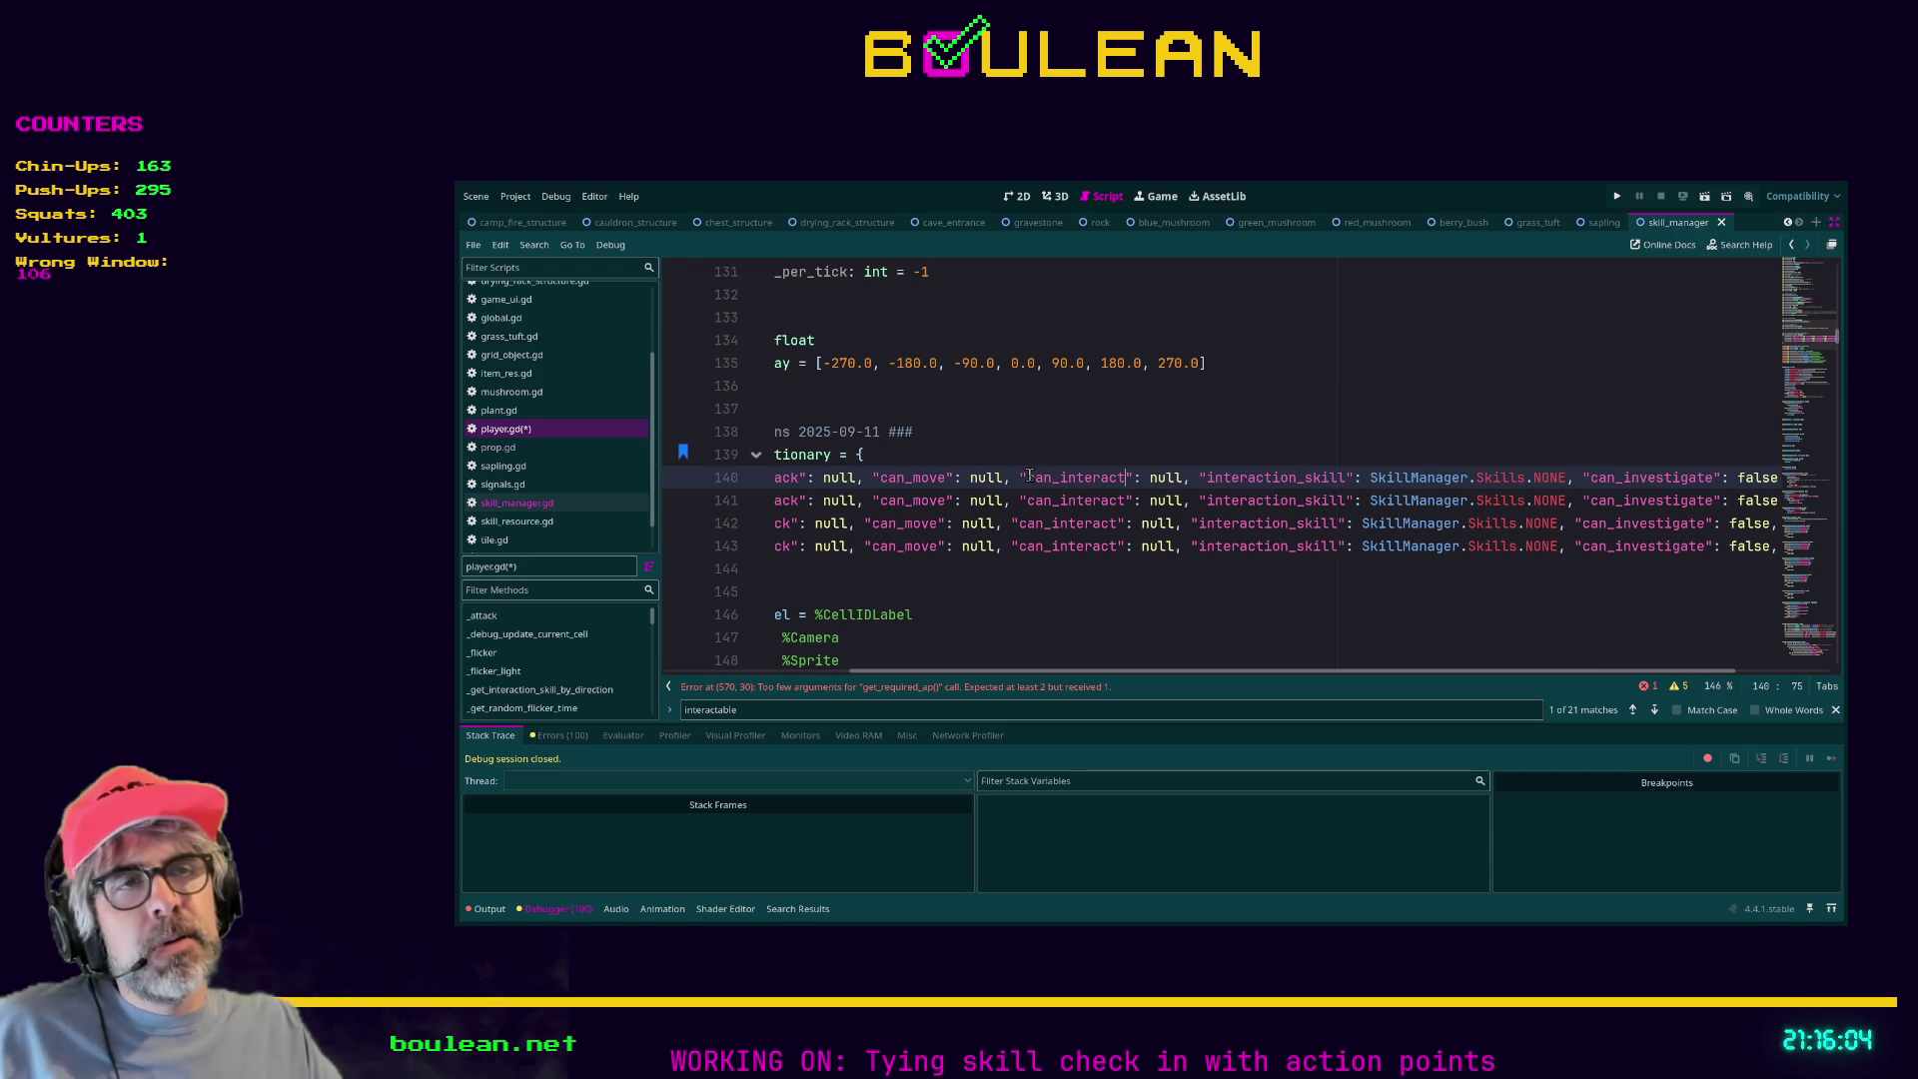
left_click_drag(1028, 476, 1127, 476)
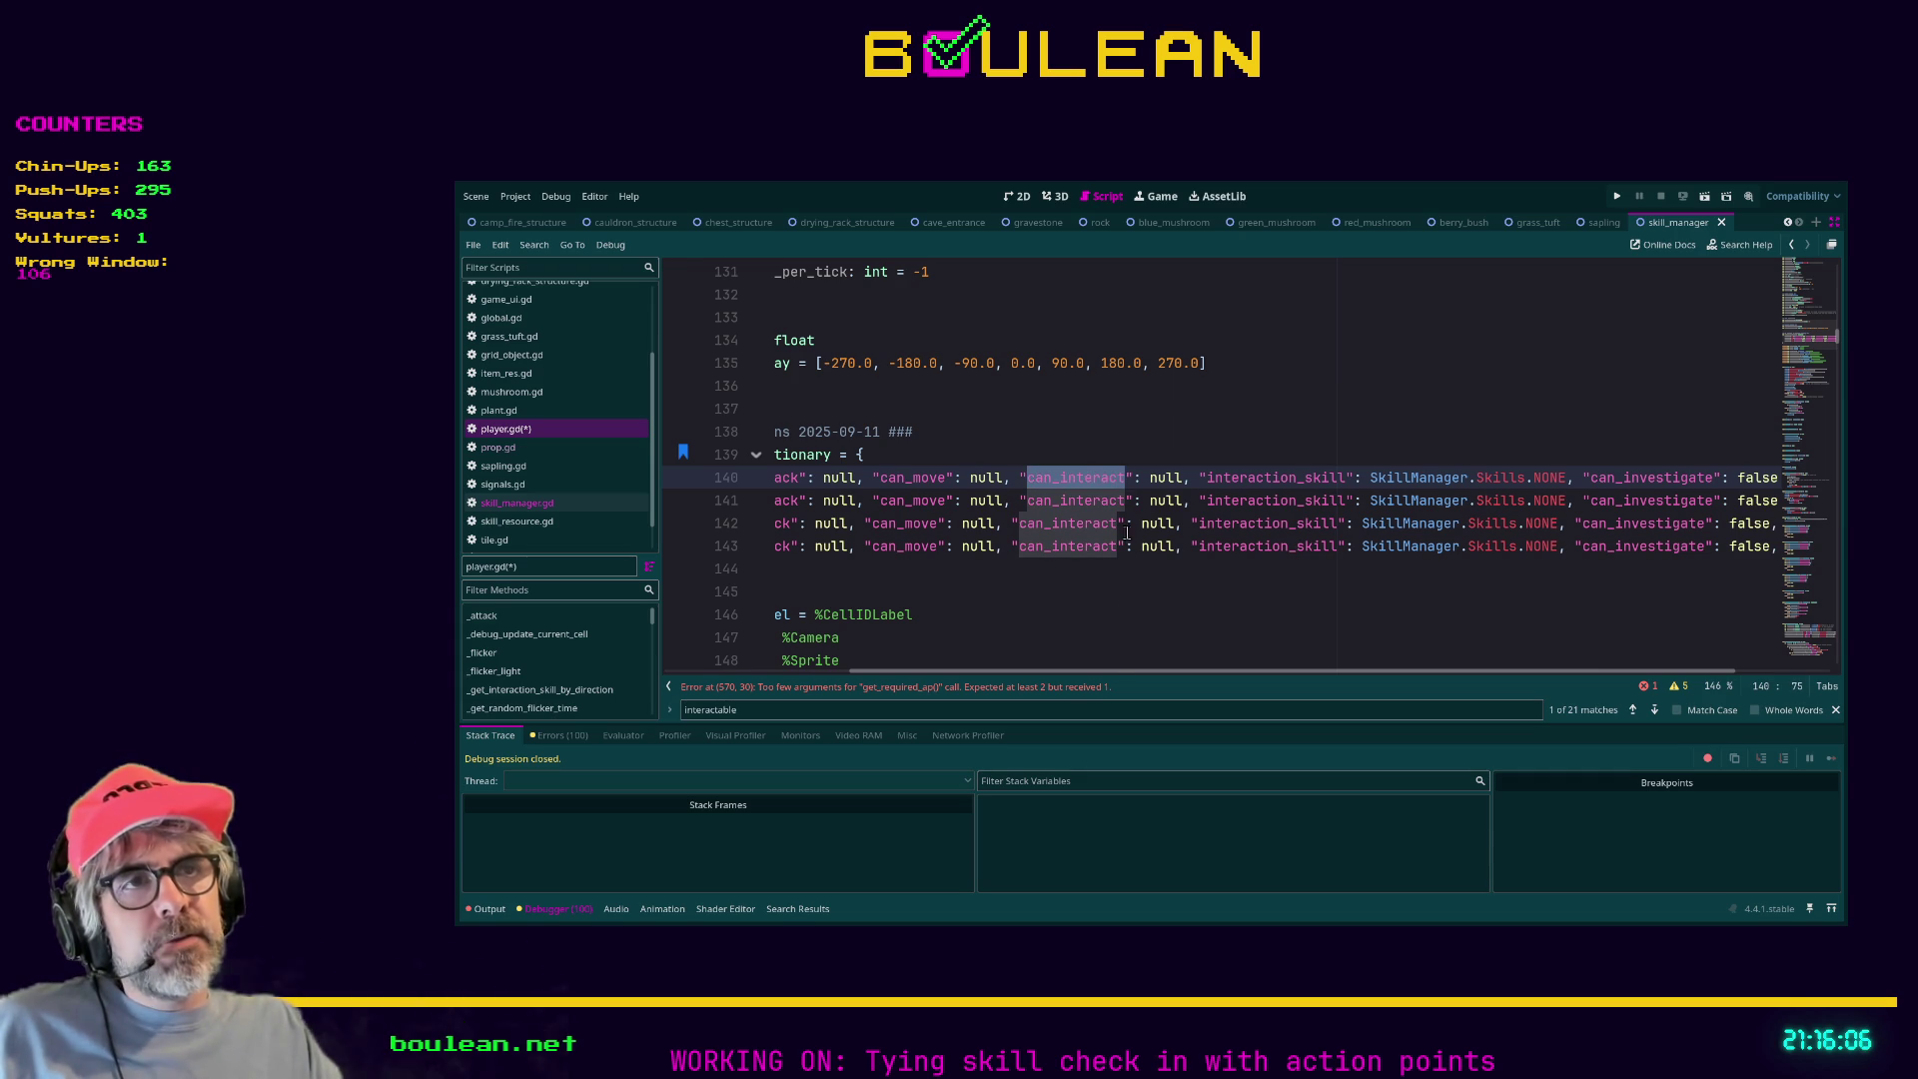
left_click_drag(1114, 674, 981, 683)
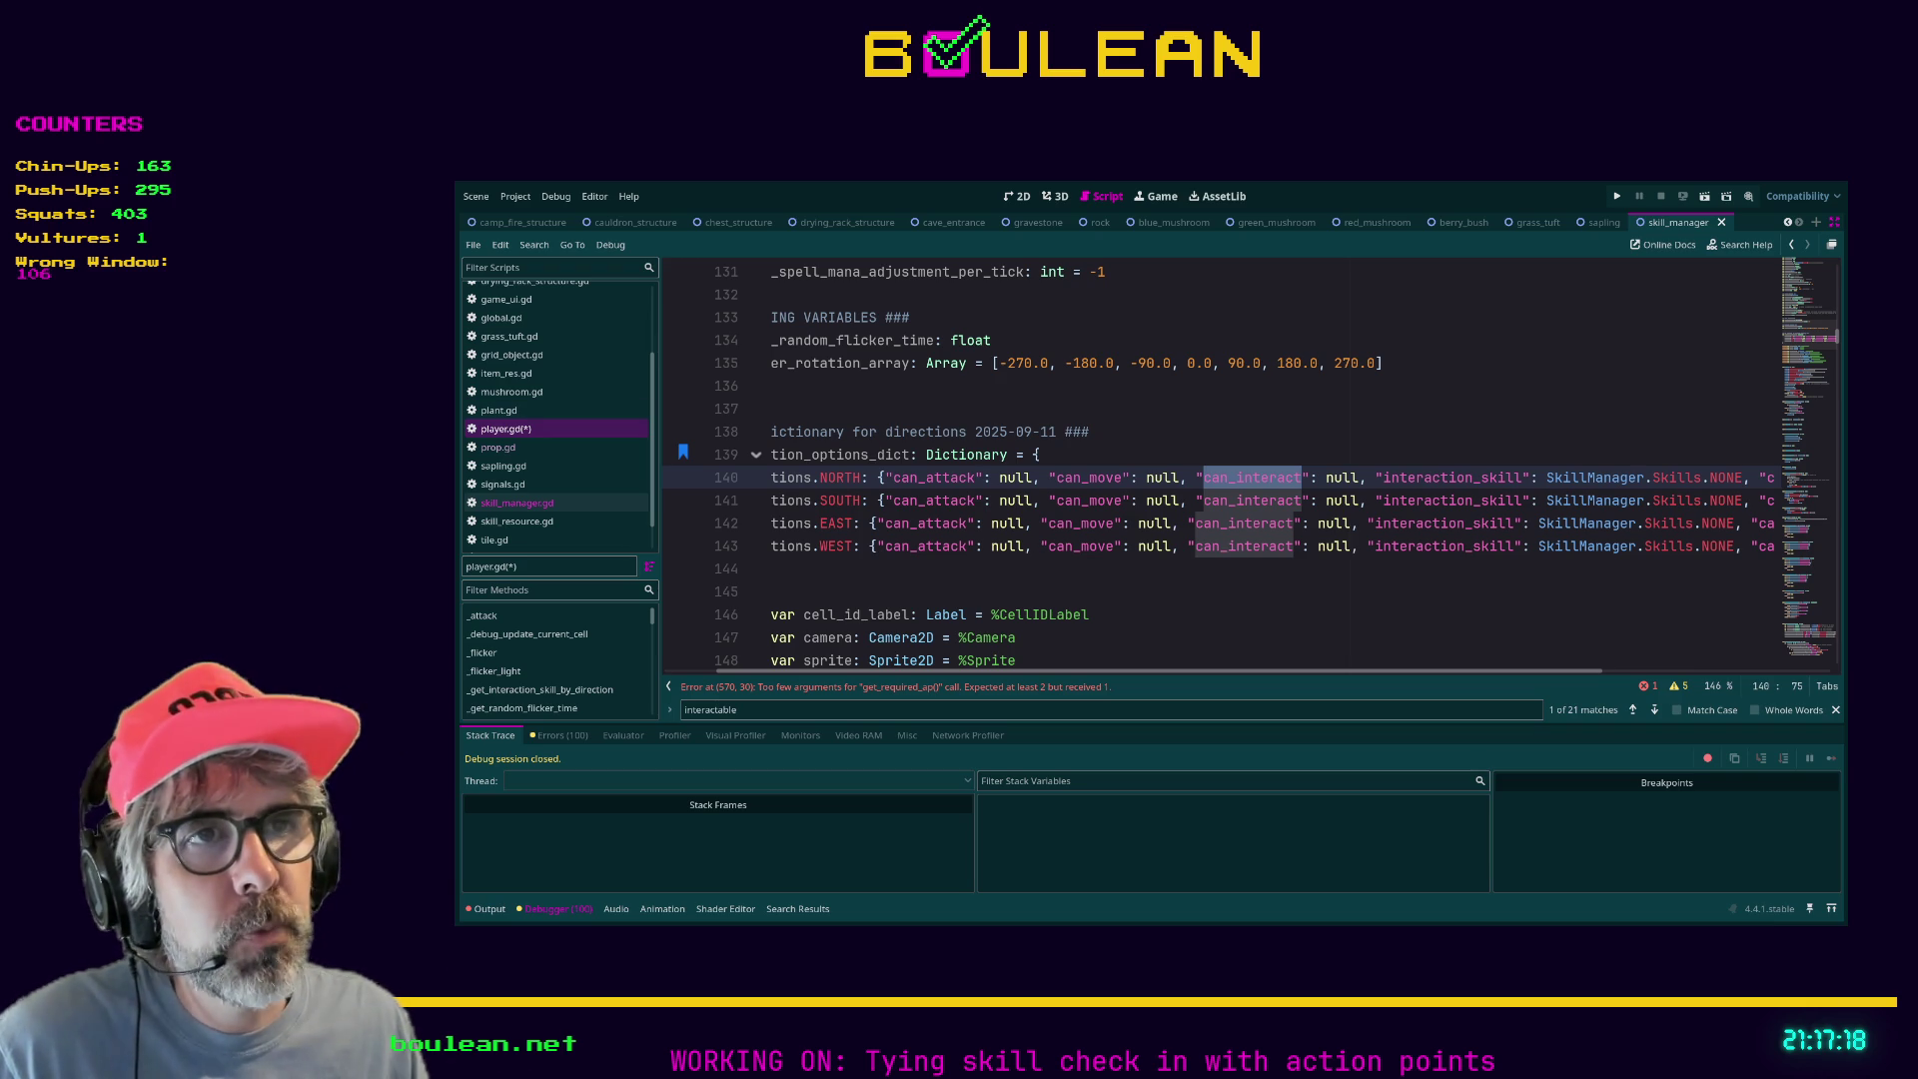
scroll(1314, 501, "left", 3)
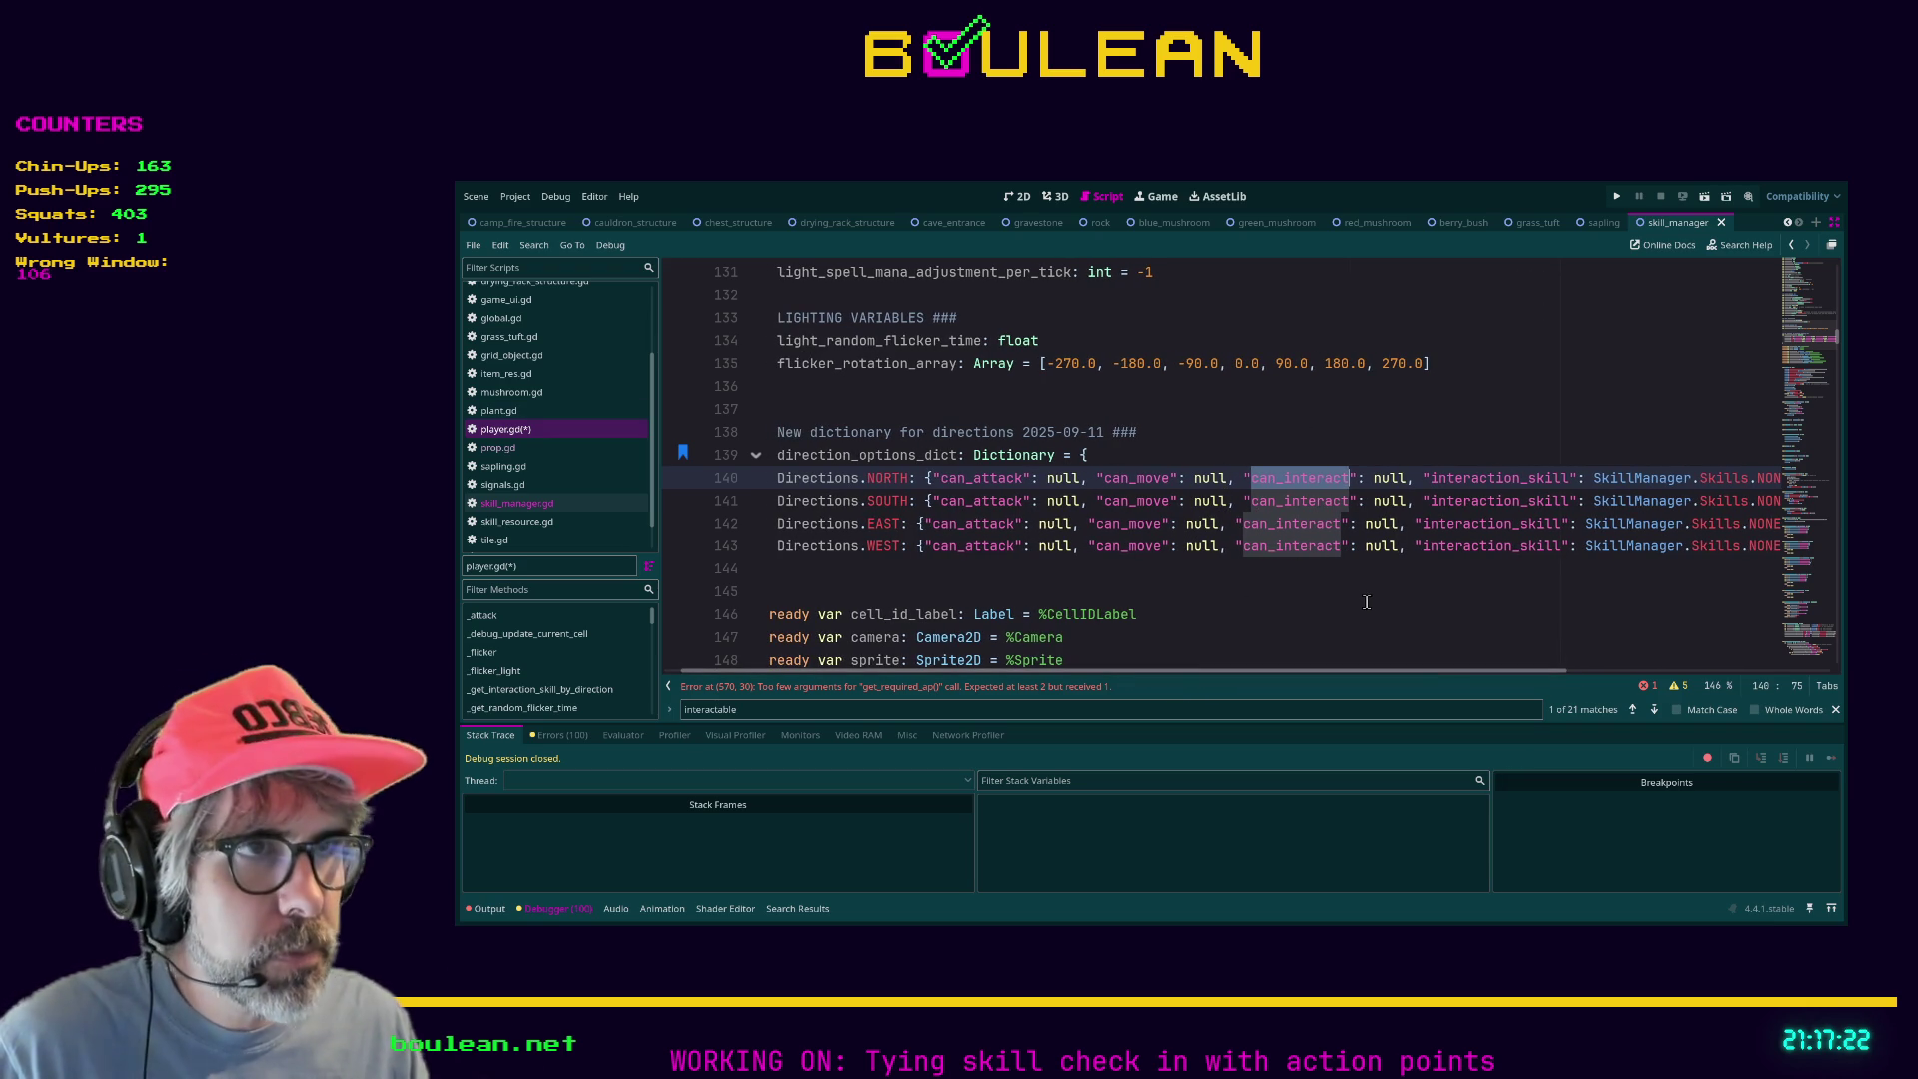
left_click(1185, 599)
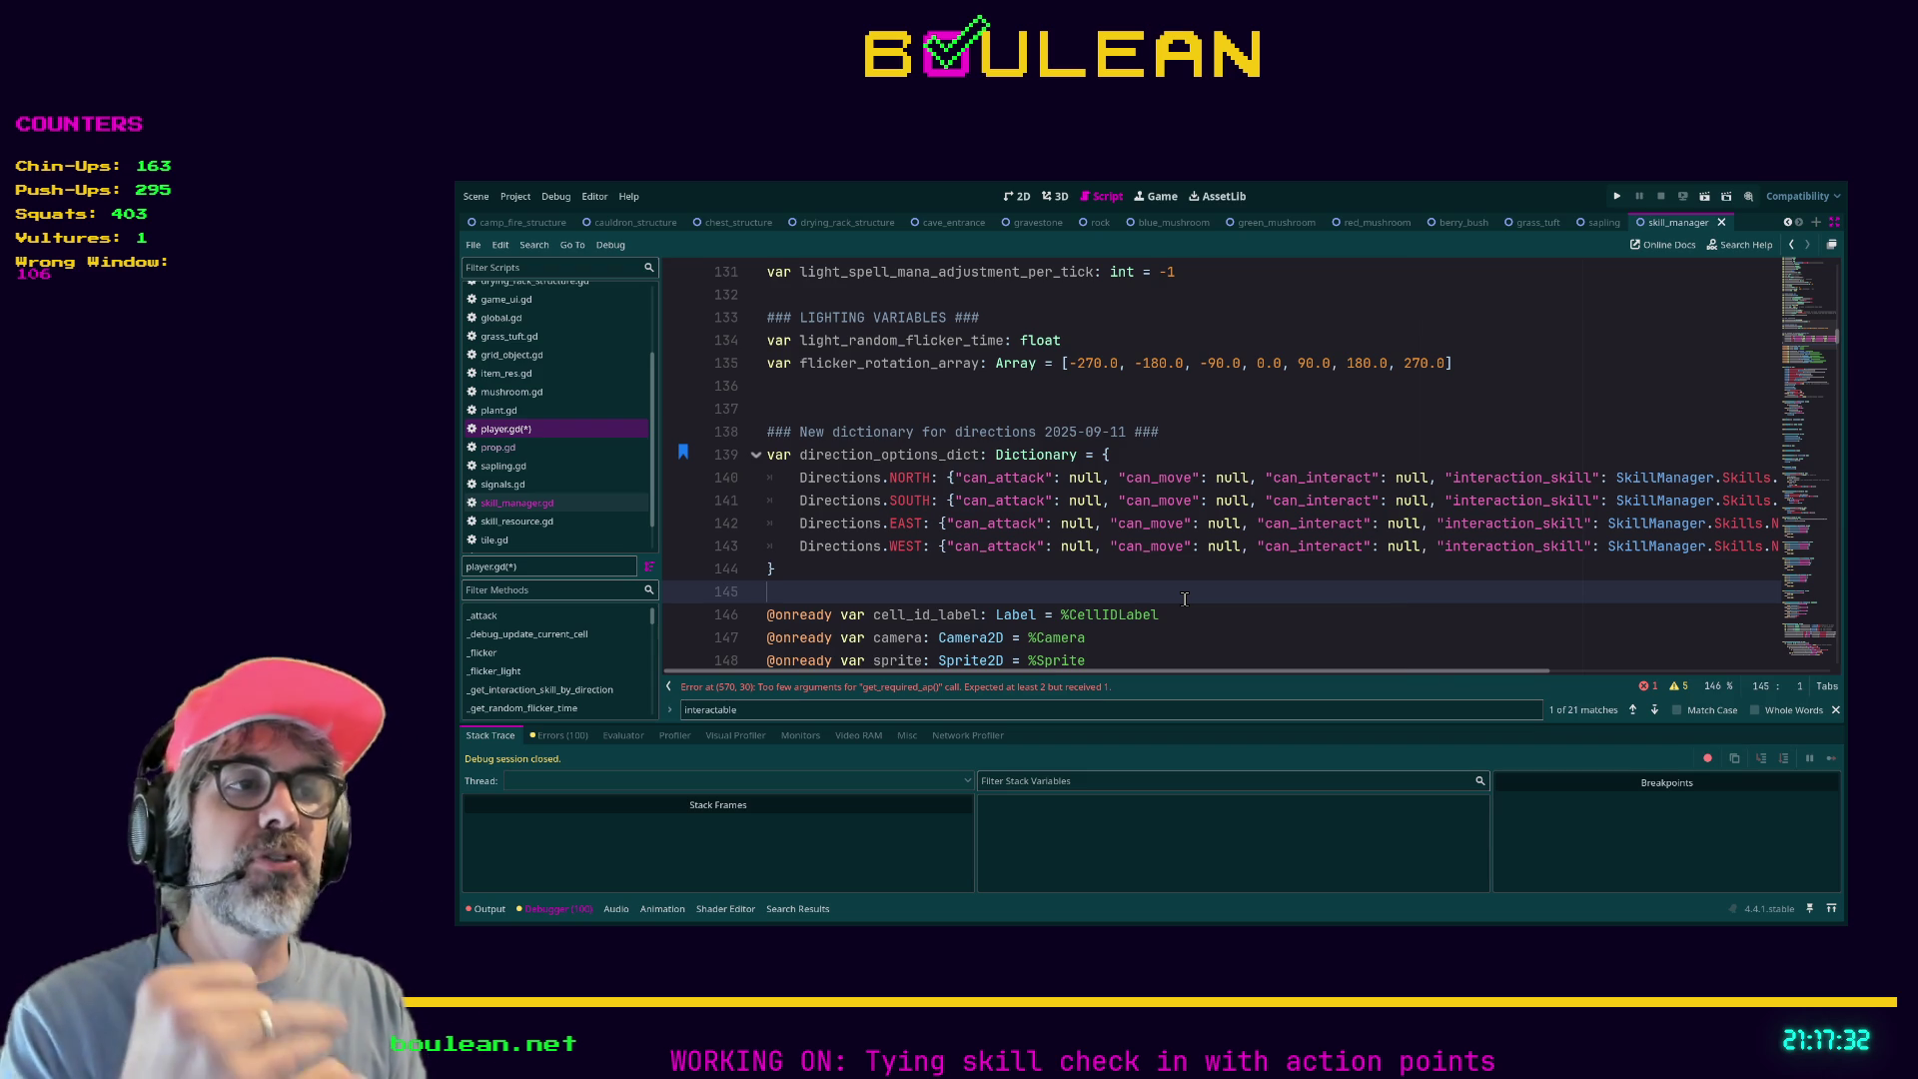
double_click(1405, 479)
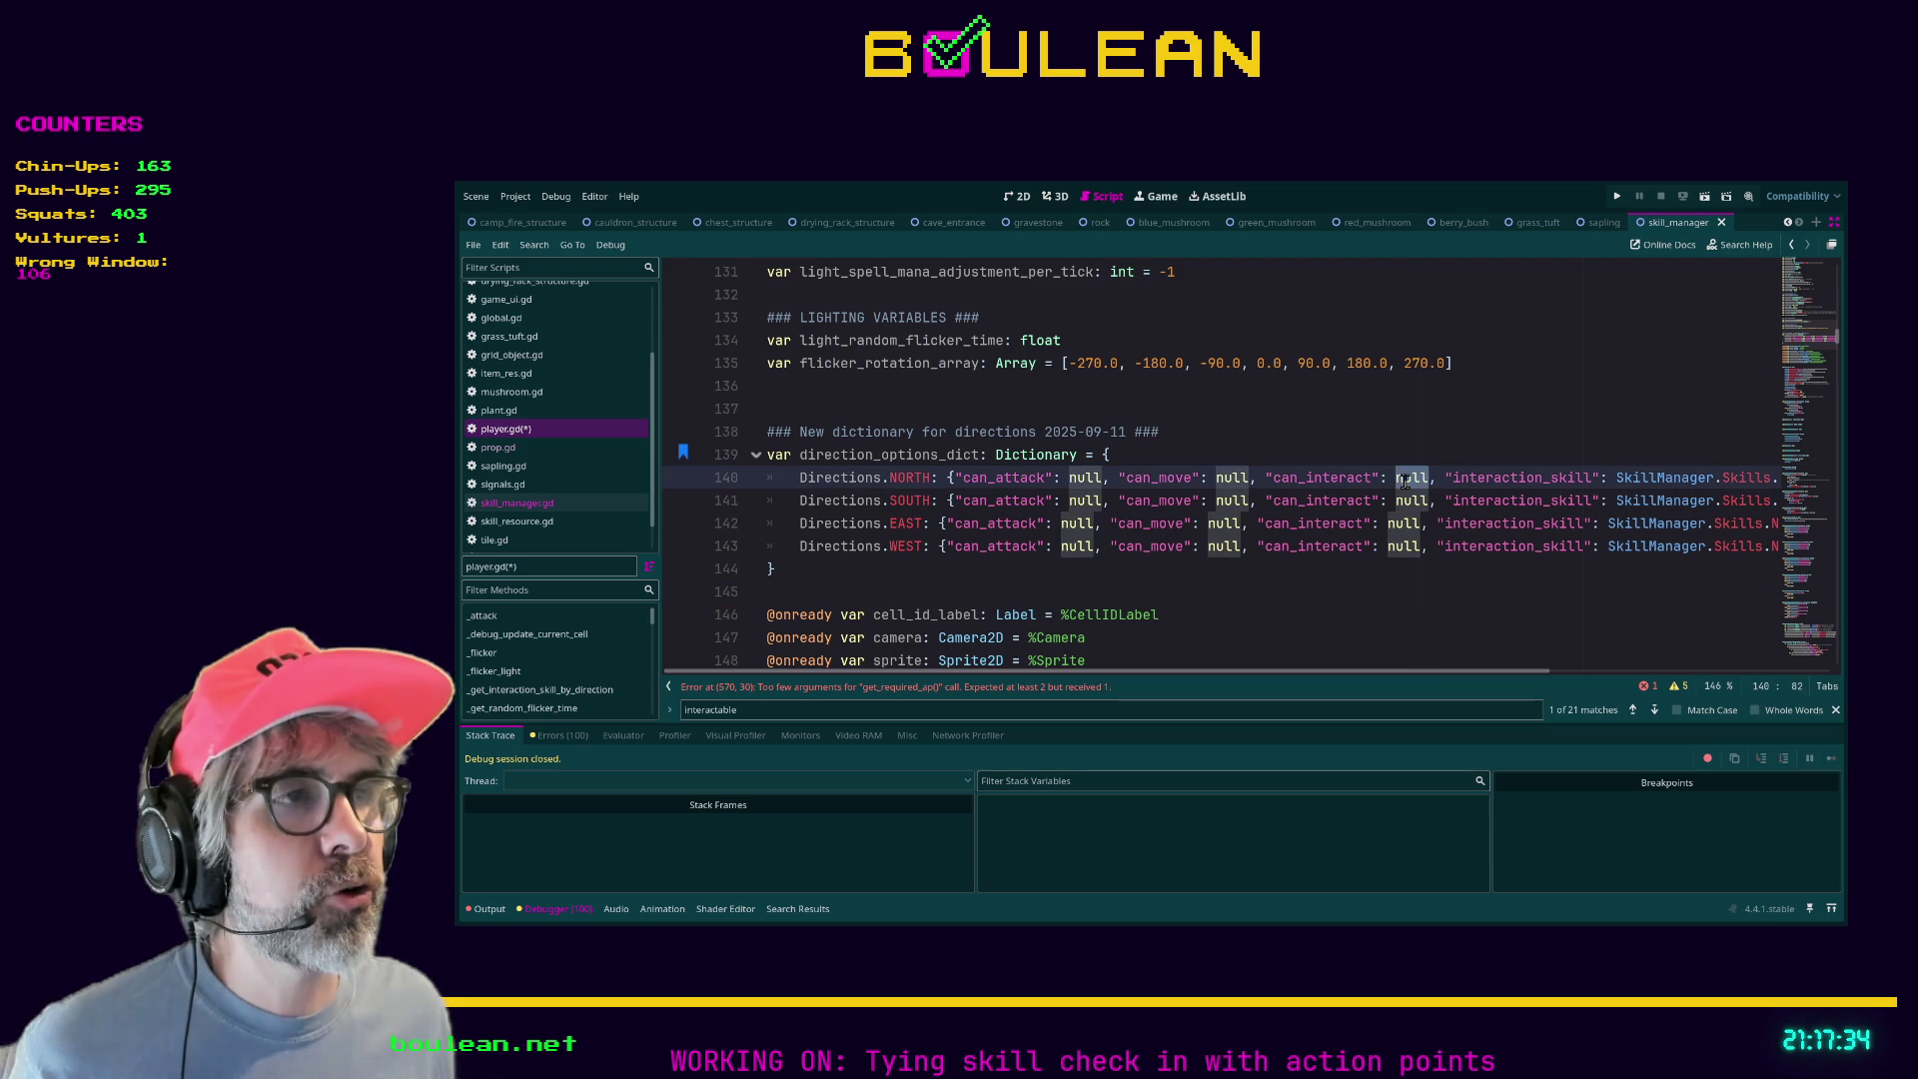
double_click(1408, 500)
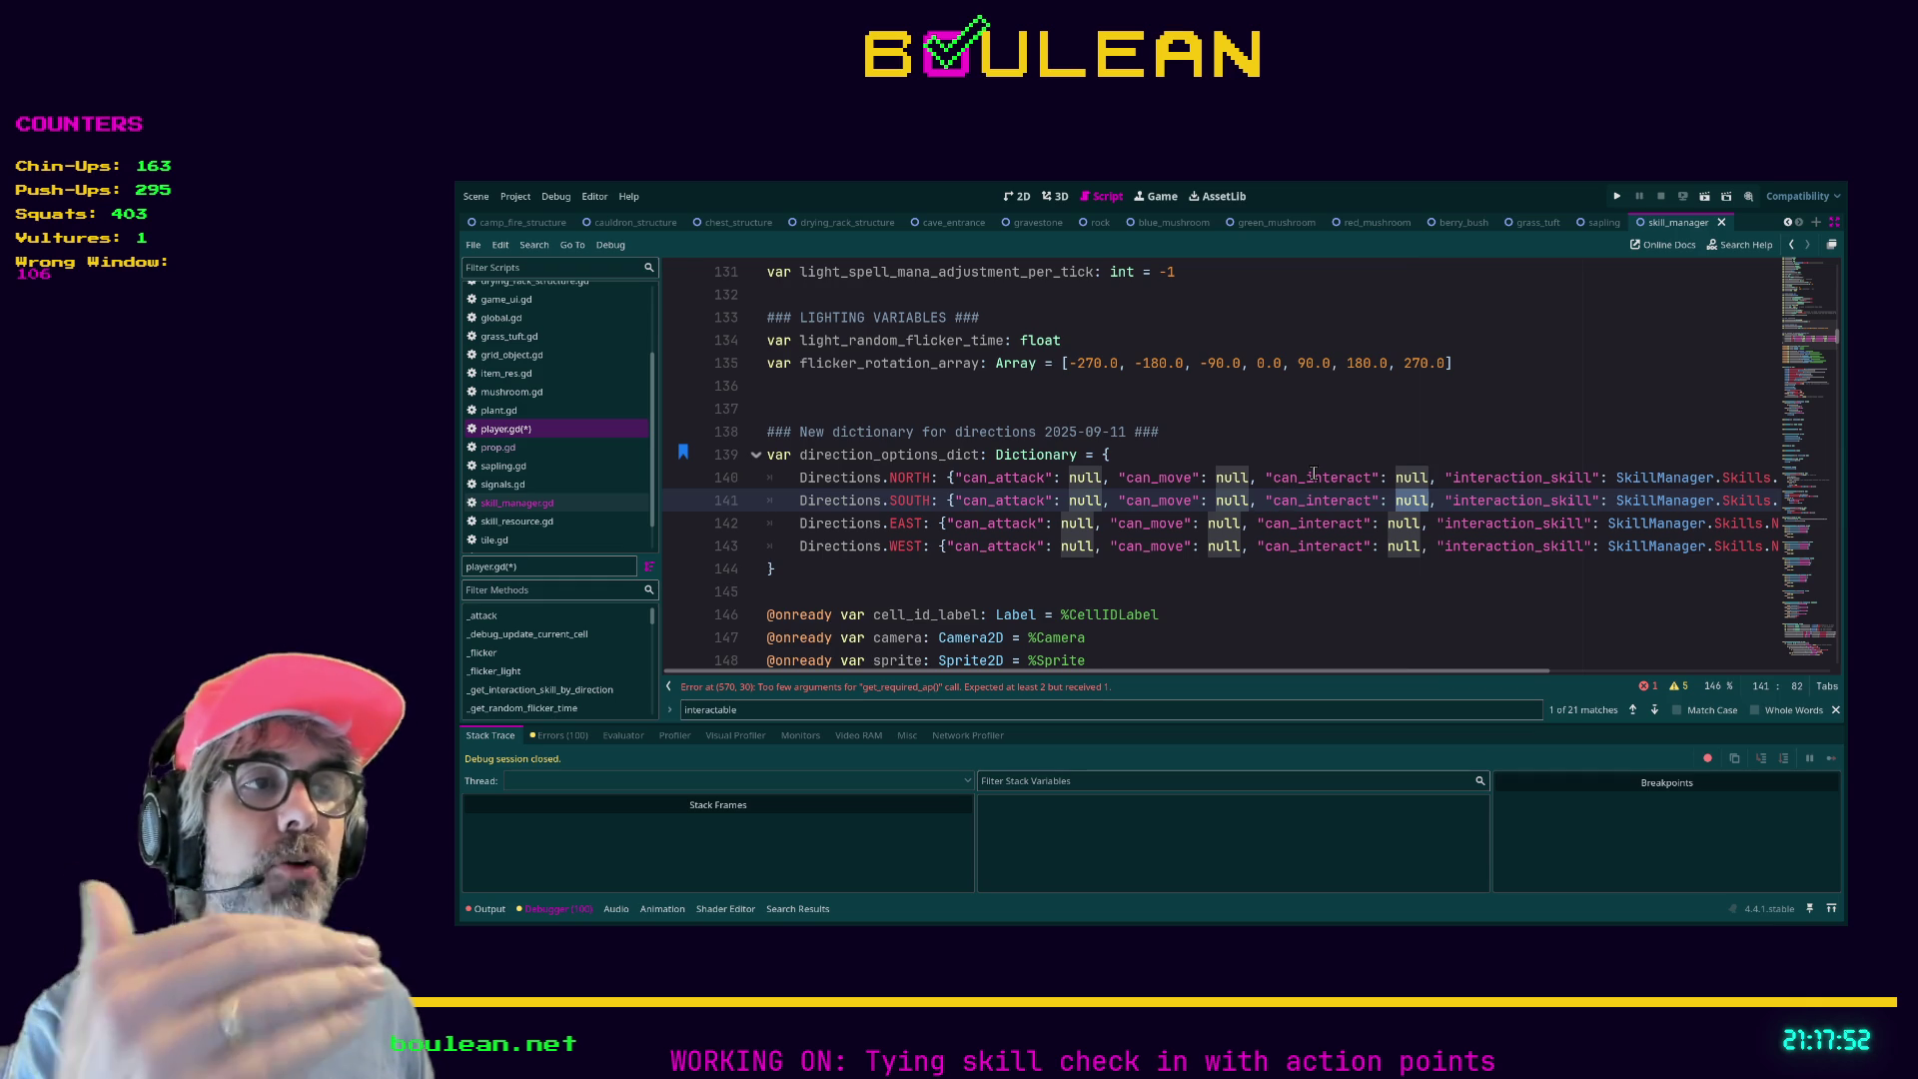
double_click(1404, 478)
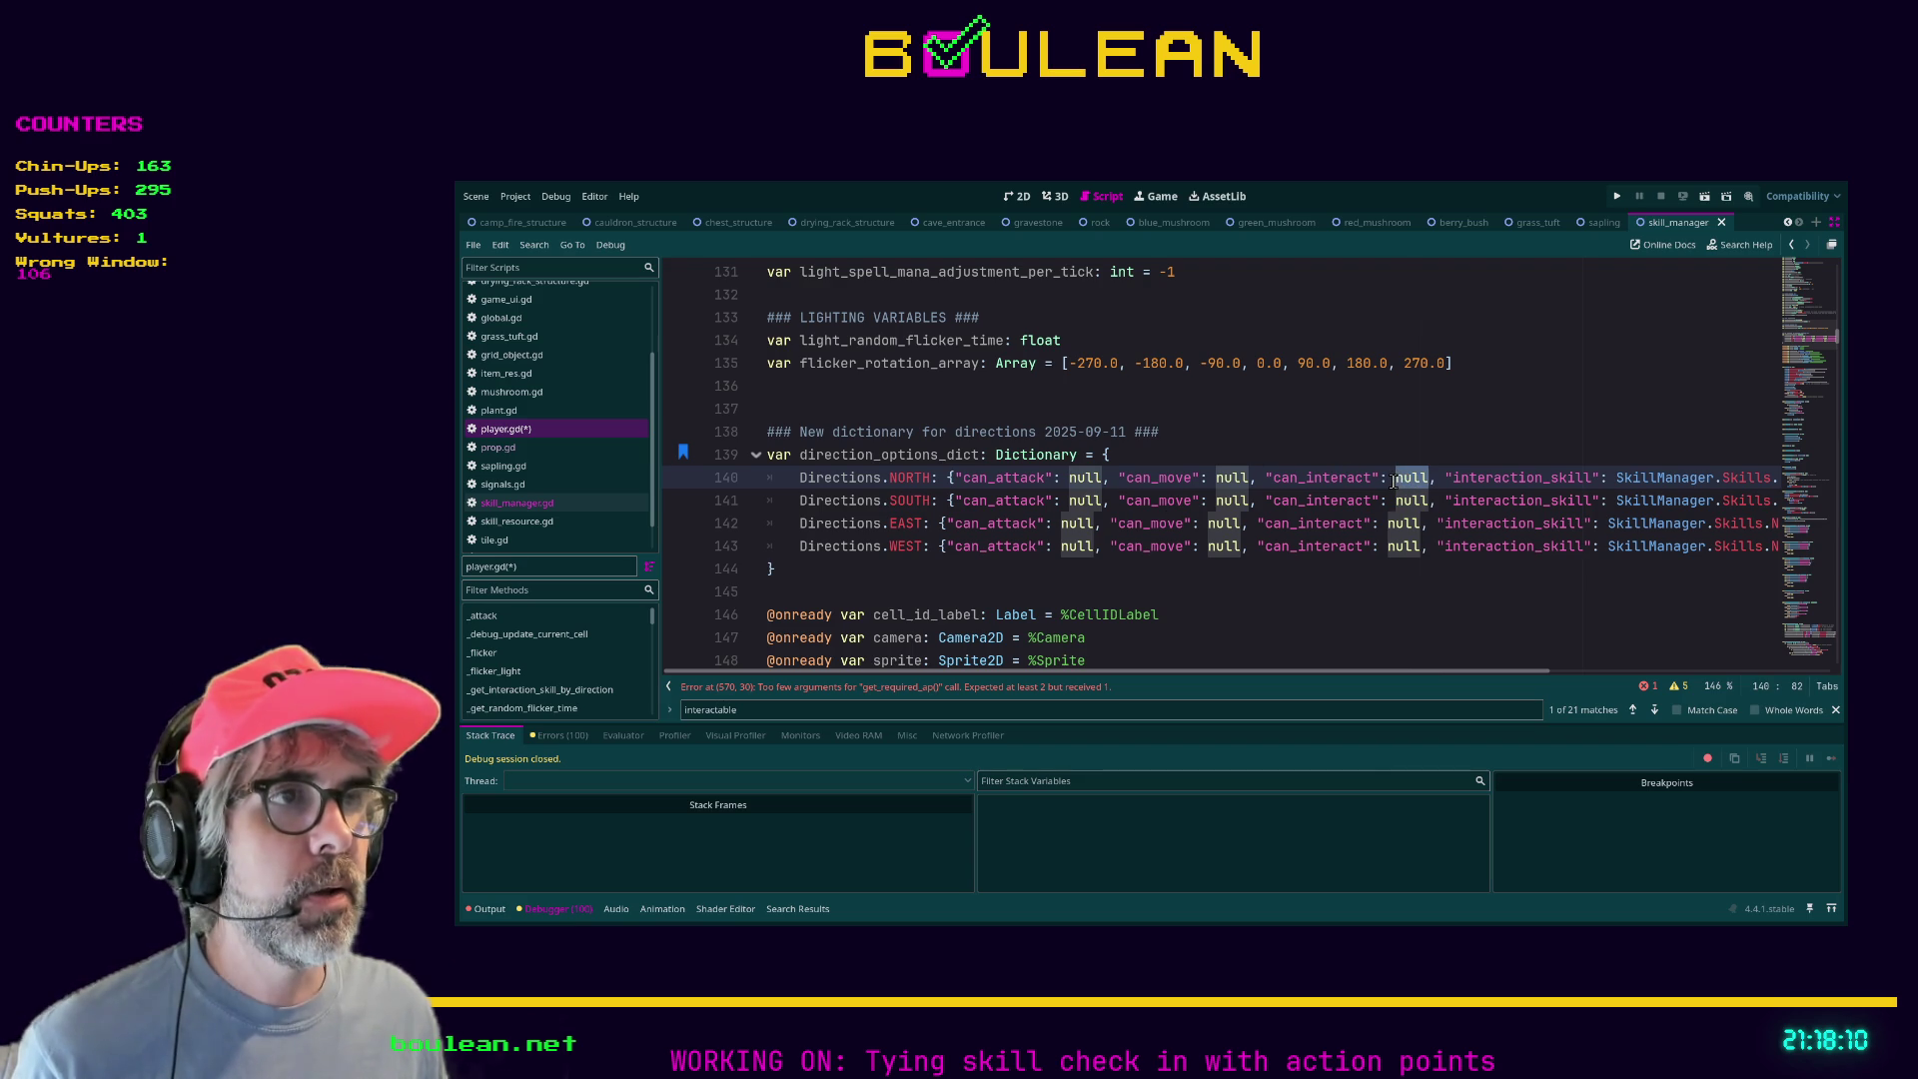
left_click_drag(1396, 481, 1428, 478)
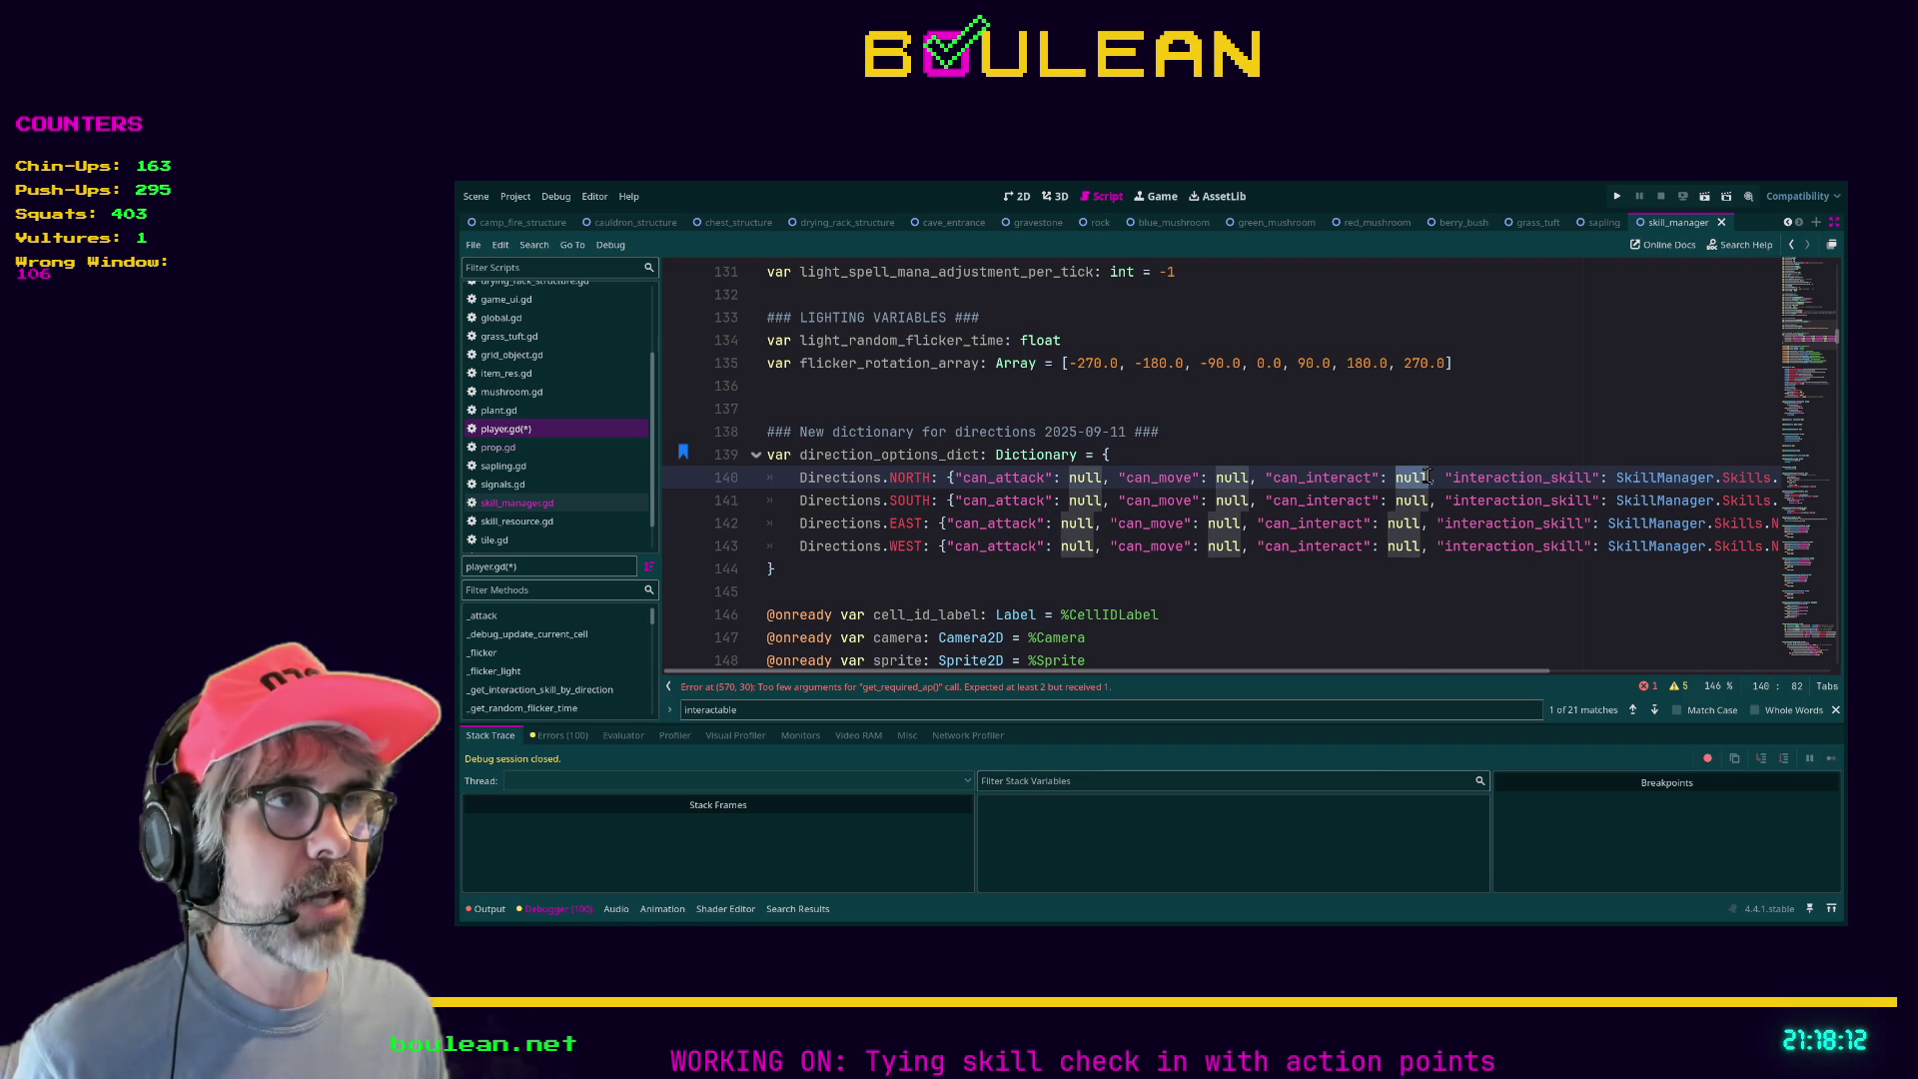
left_click(1428, 478)
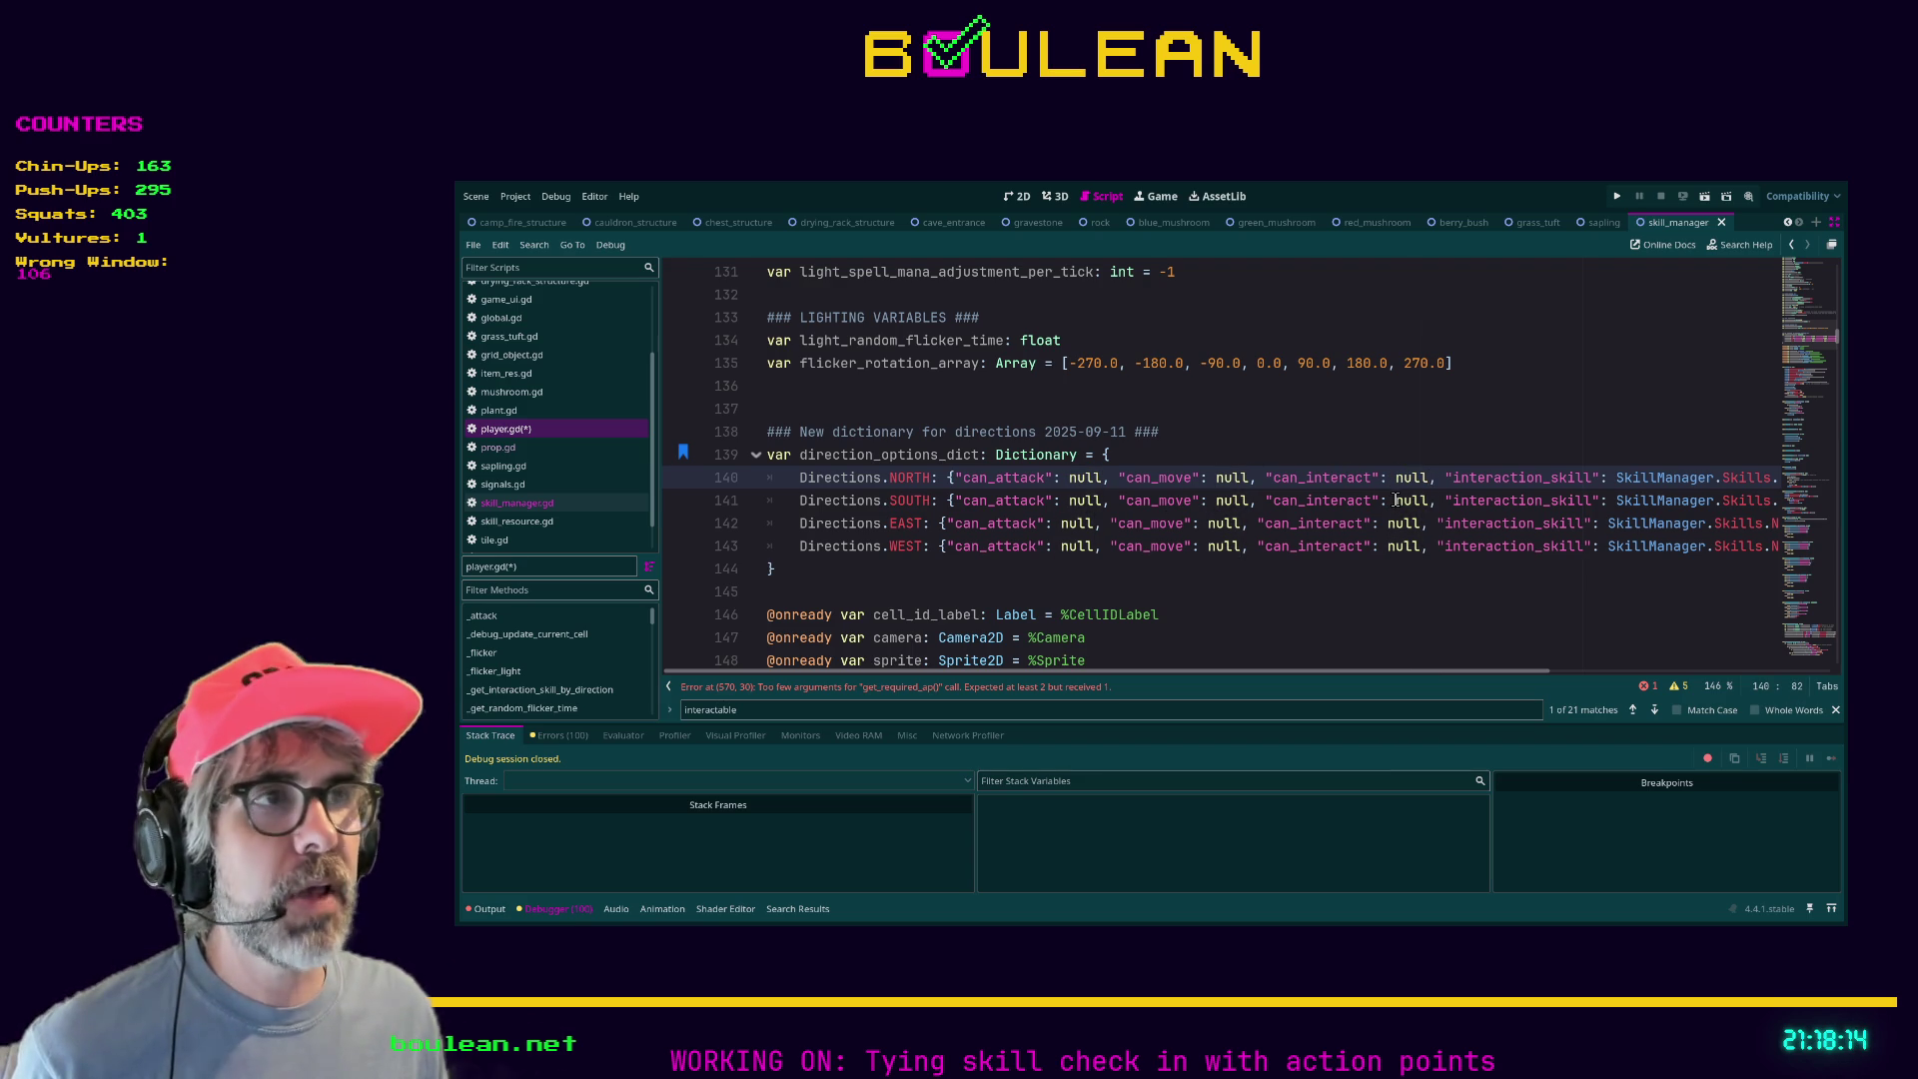
double_click(1409, 500)
left_click(1432, 501)
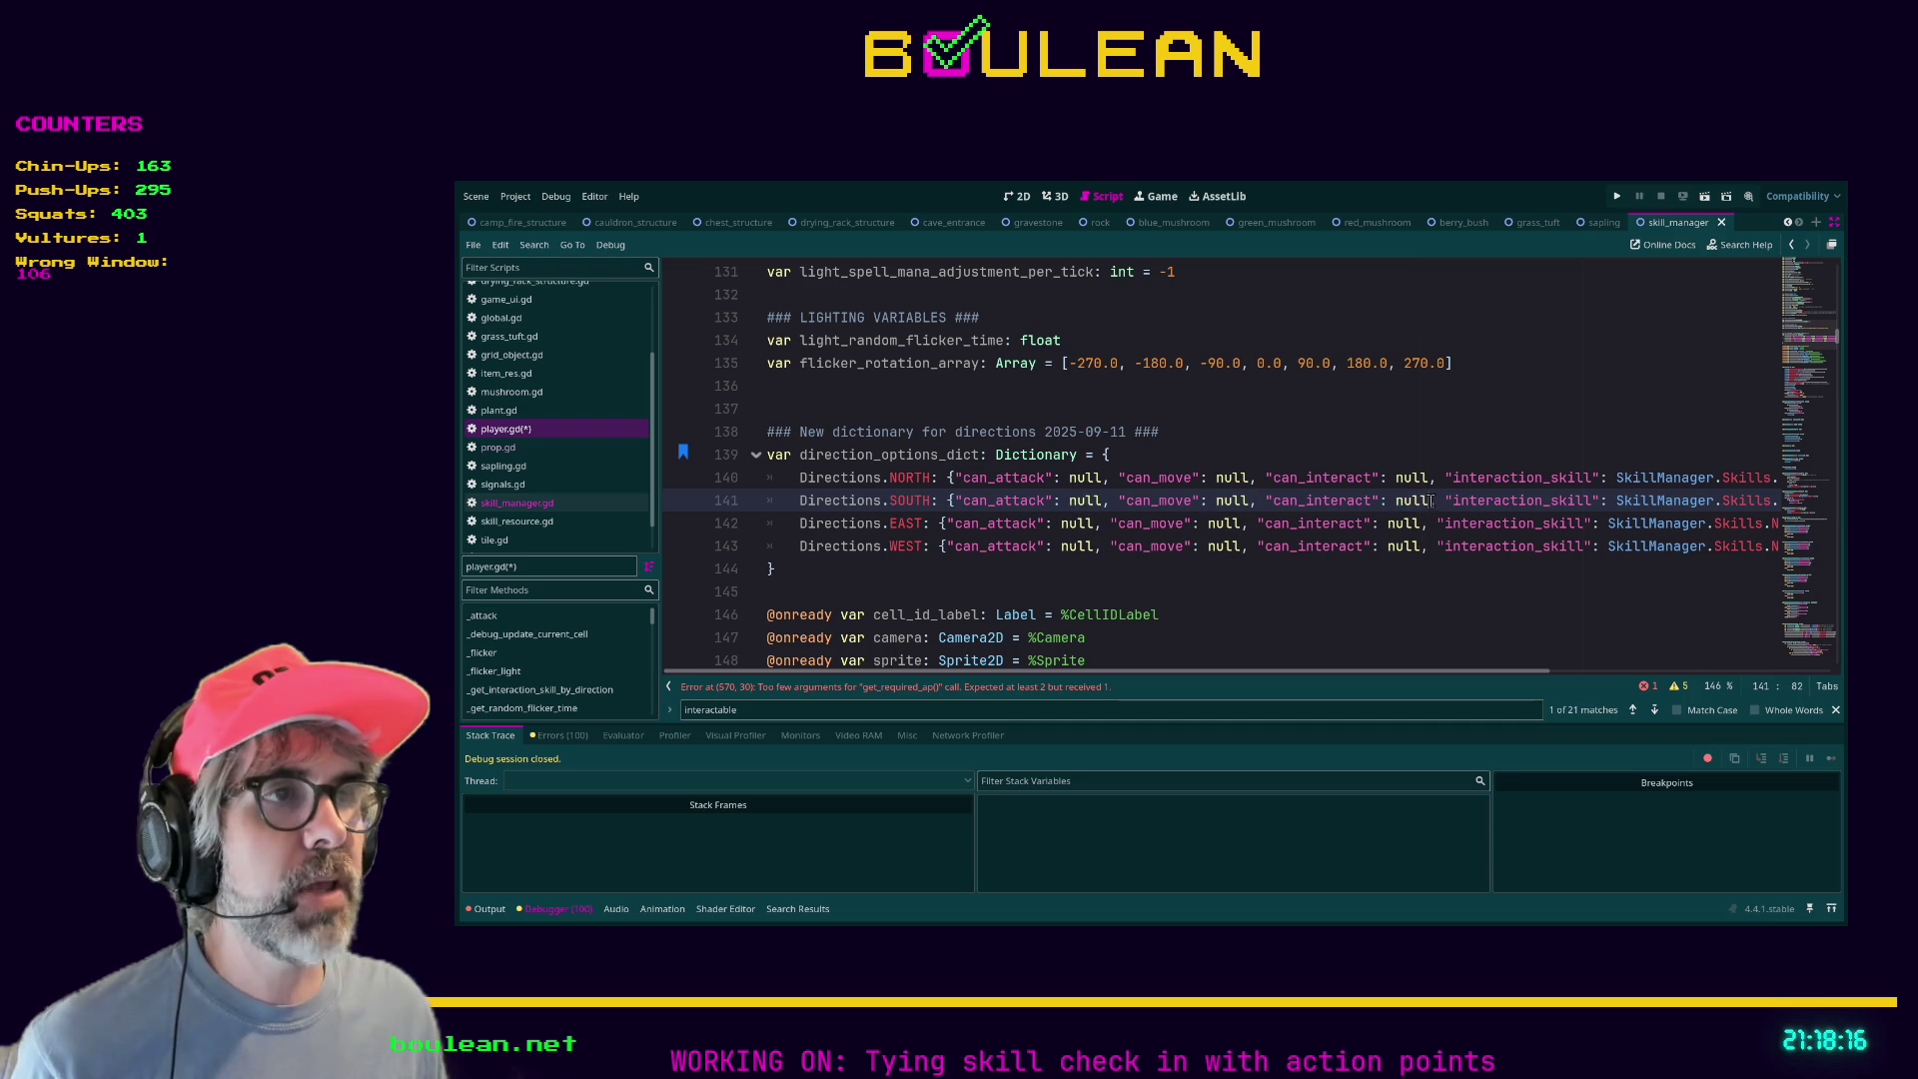
double_click(1411, 501)
left_click_drag(1265, 501, 1384, 503)
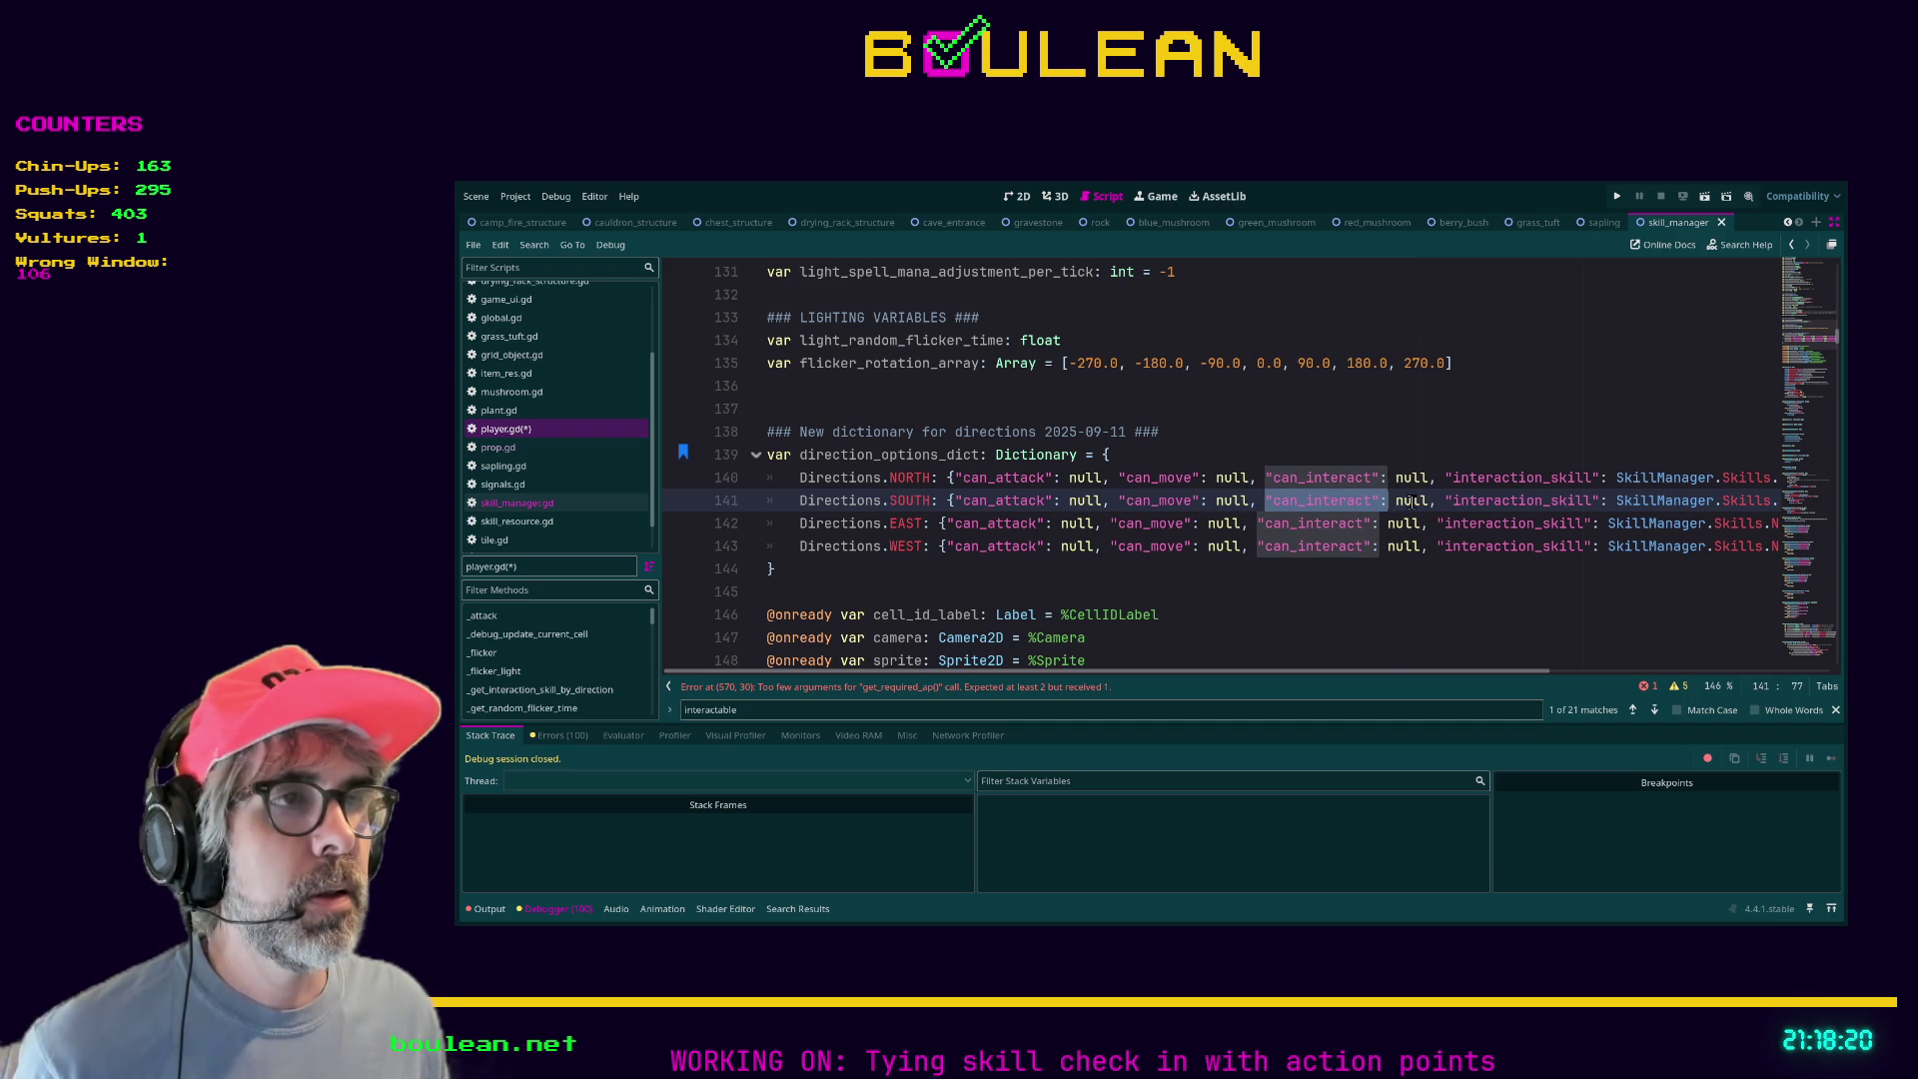
double_click(1410, 500)
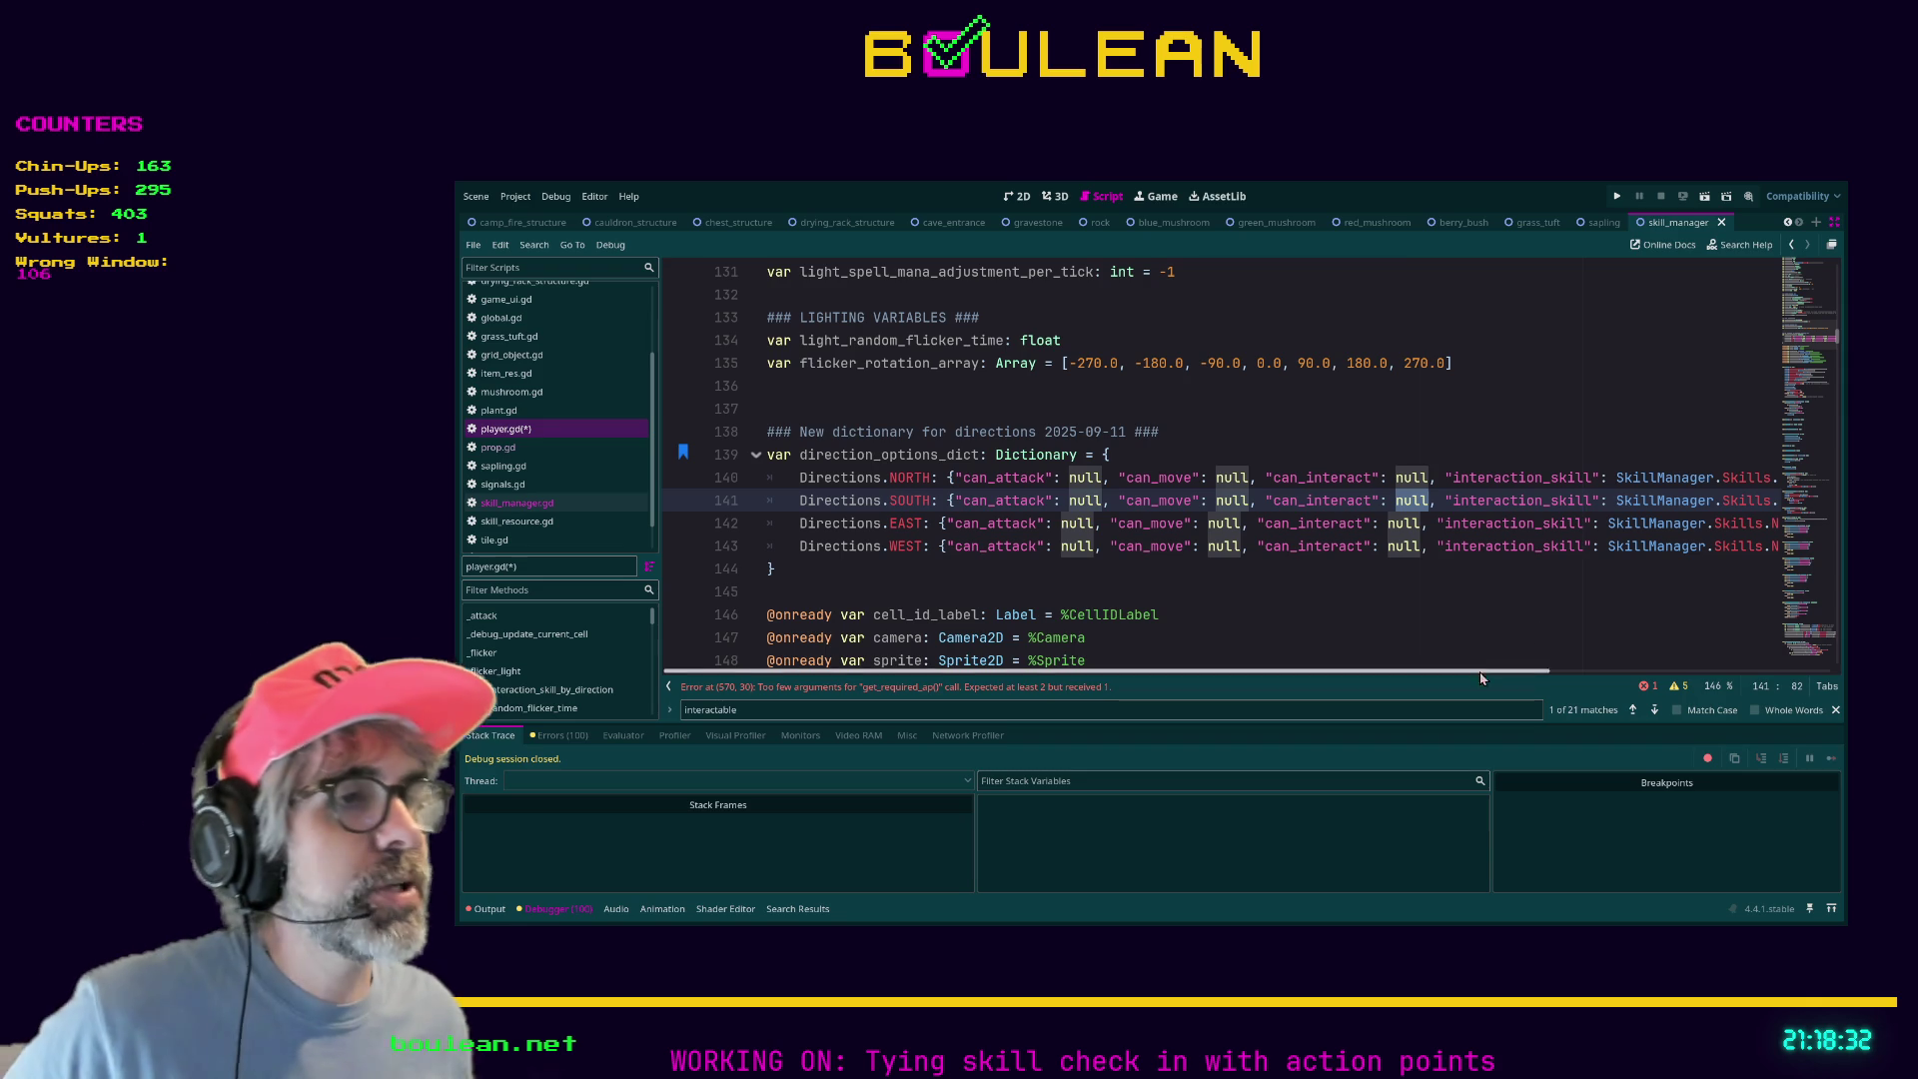
left_click_drag(1464, 677, 1591, 684)
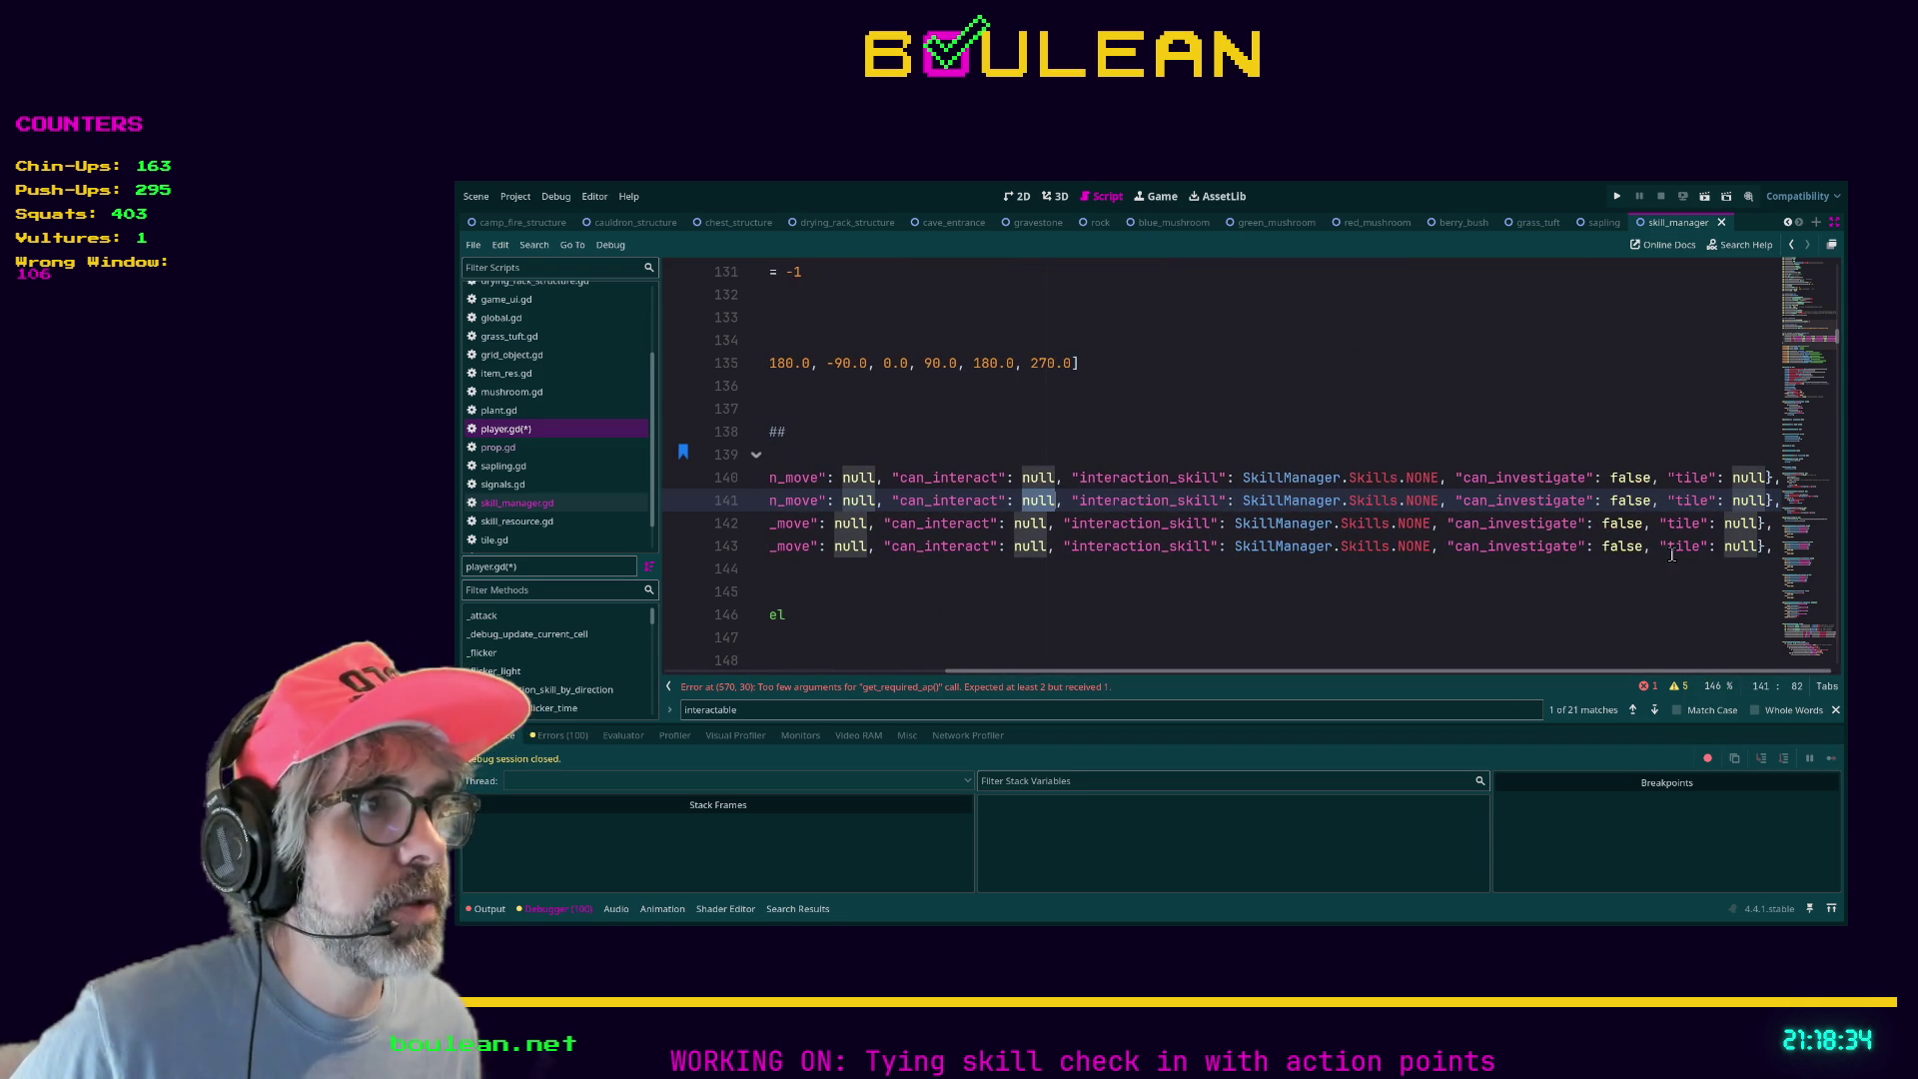
left_click(1662, 475)
mouse_move(1662, 476)
left_mouse_down()
mouse_move(1759, 522)
mouse_move(1761, 545)
left_mouse_up()
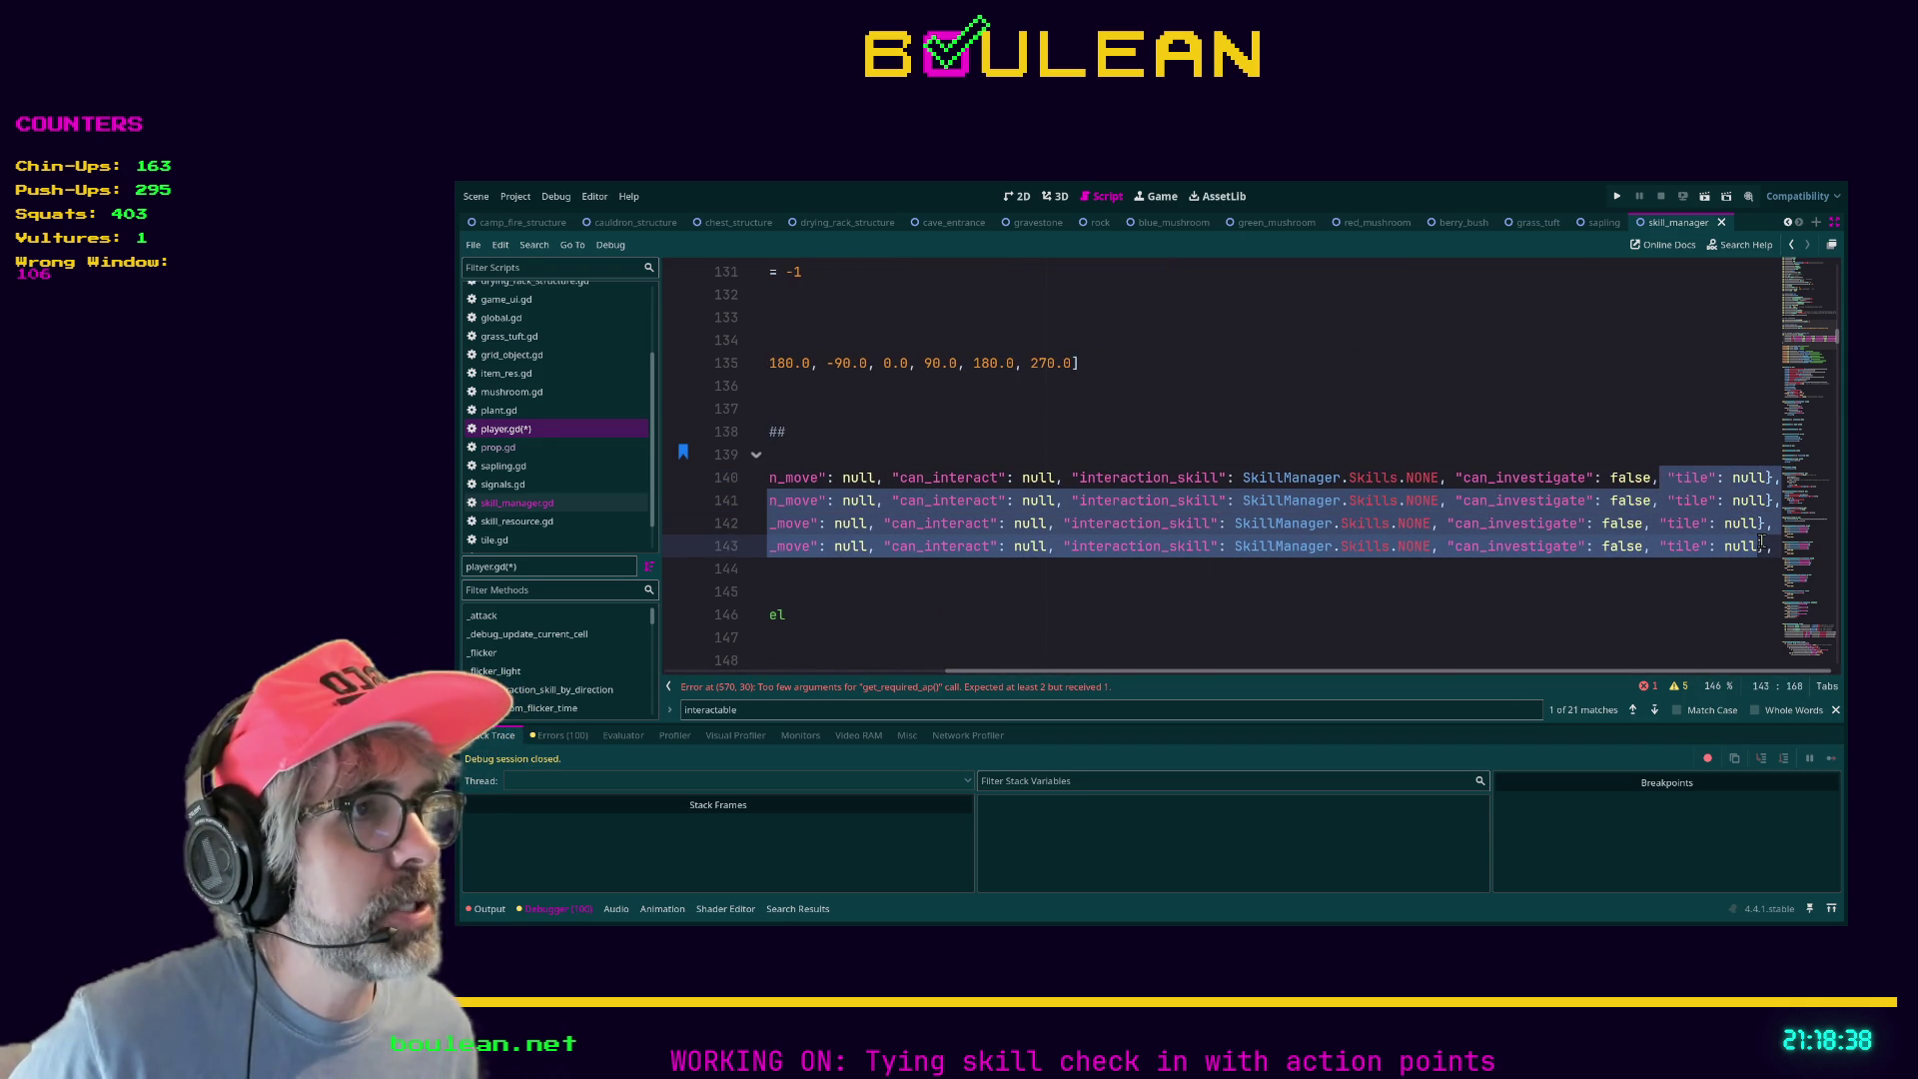
left_click(1759, 547)
mouse_move(1759, 546)
left_mouse_down()
mouse_move(1664, 465)
mouse_move(1698, 476)
left_mouse_up()
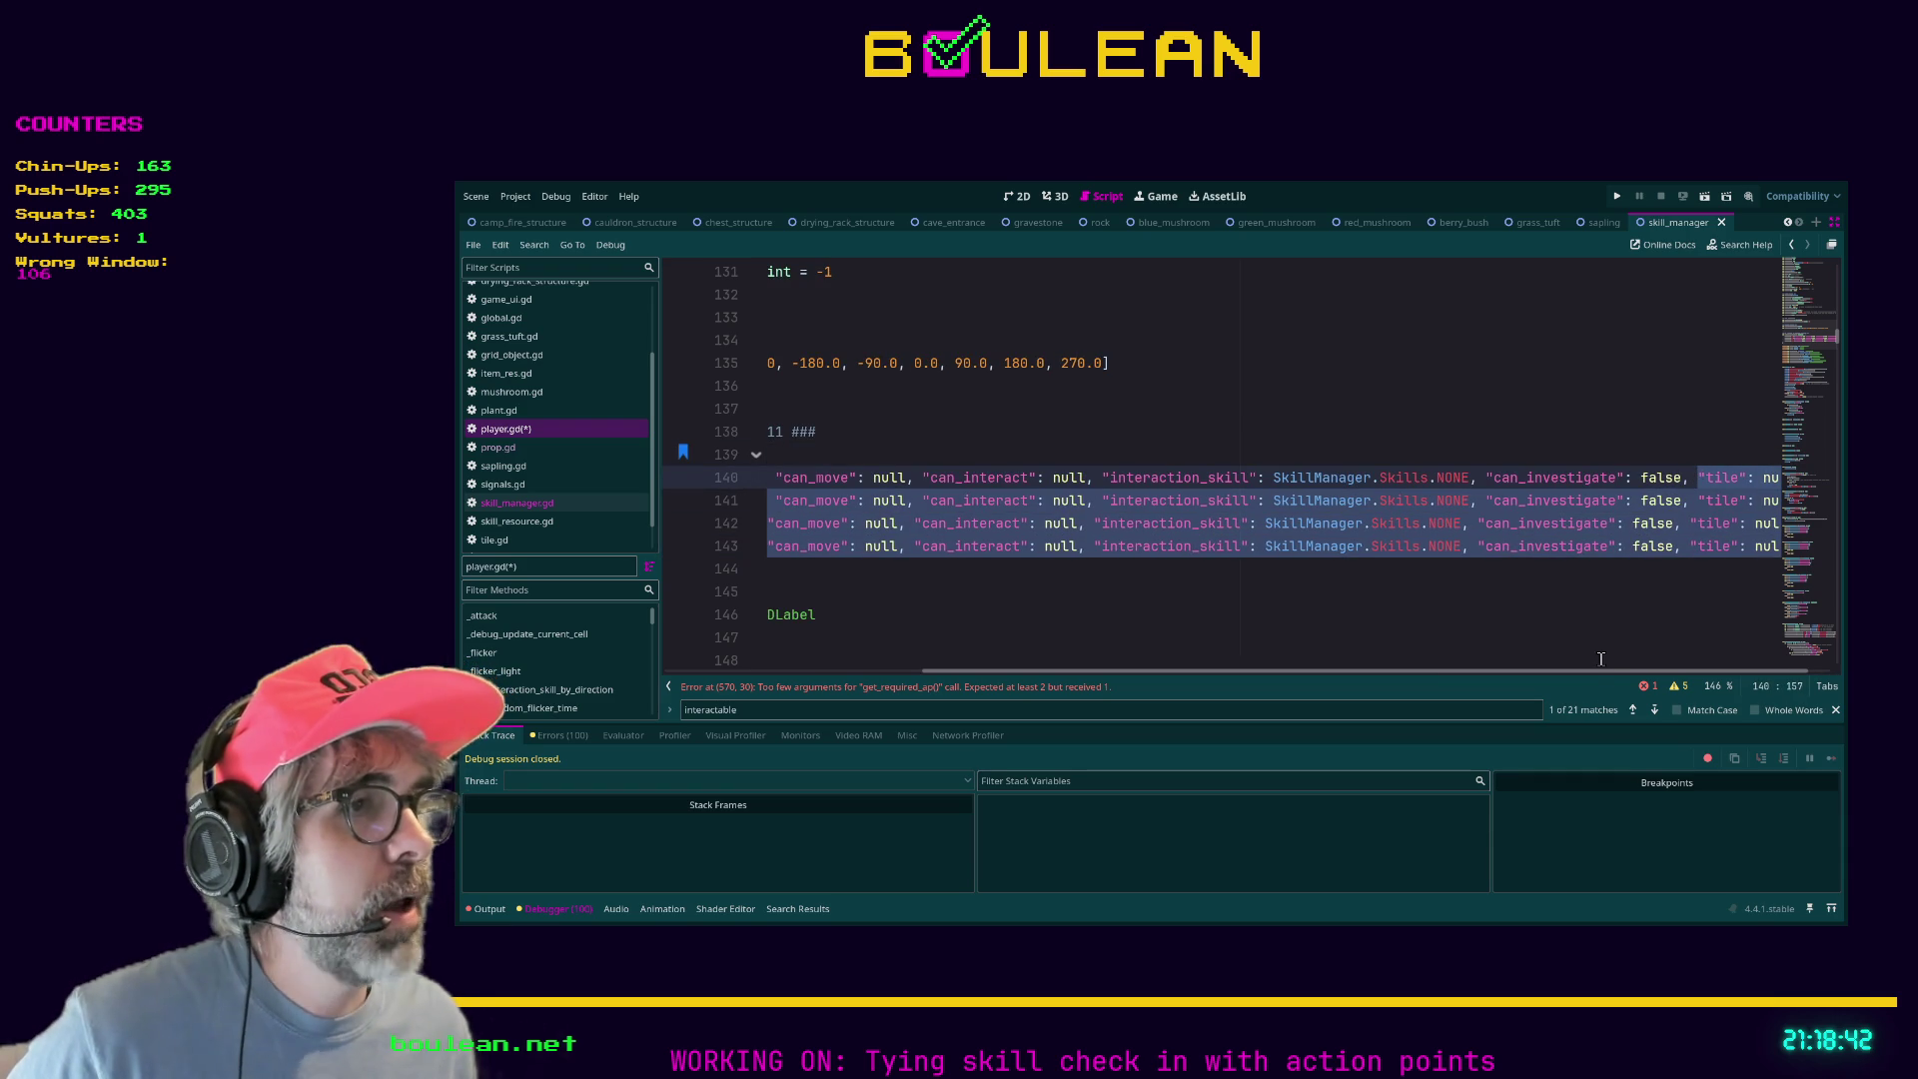
left_click_drag(1594, 674, 1630, 675)
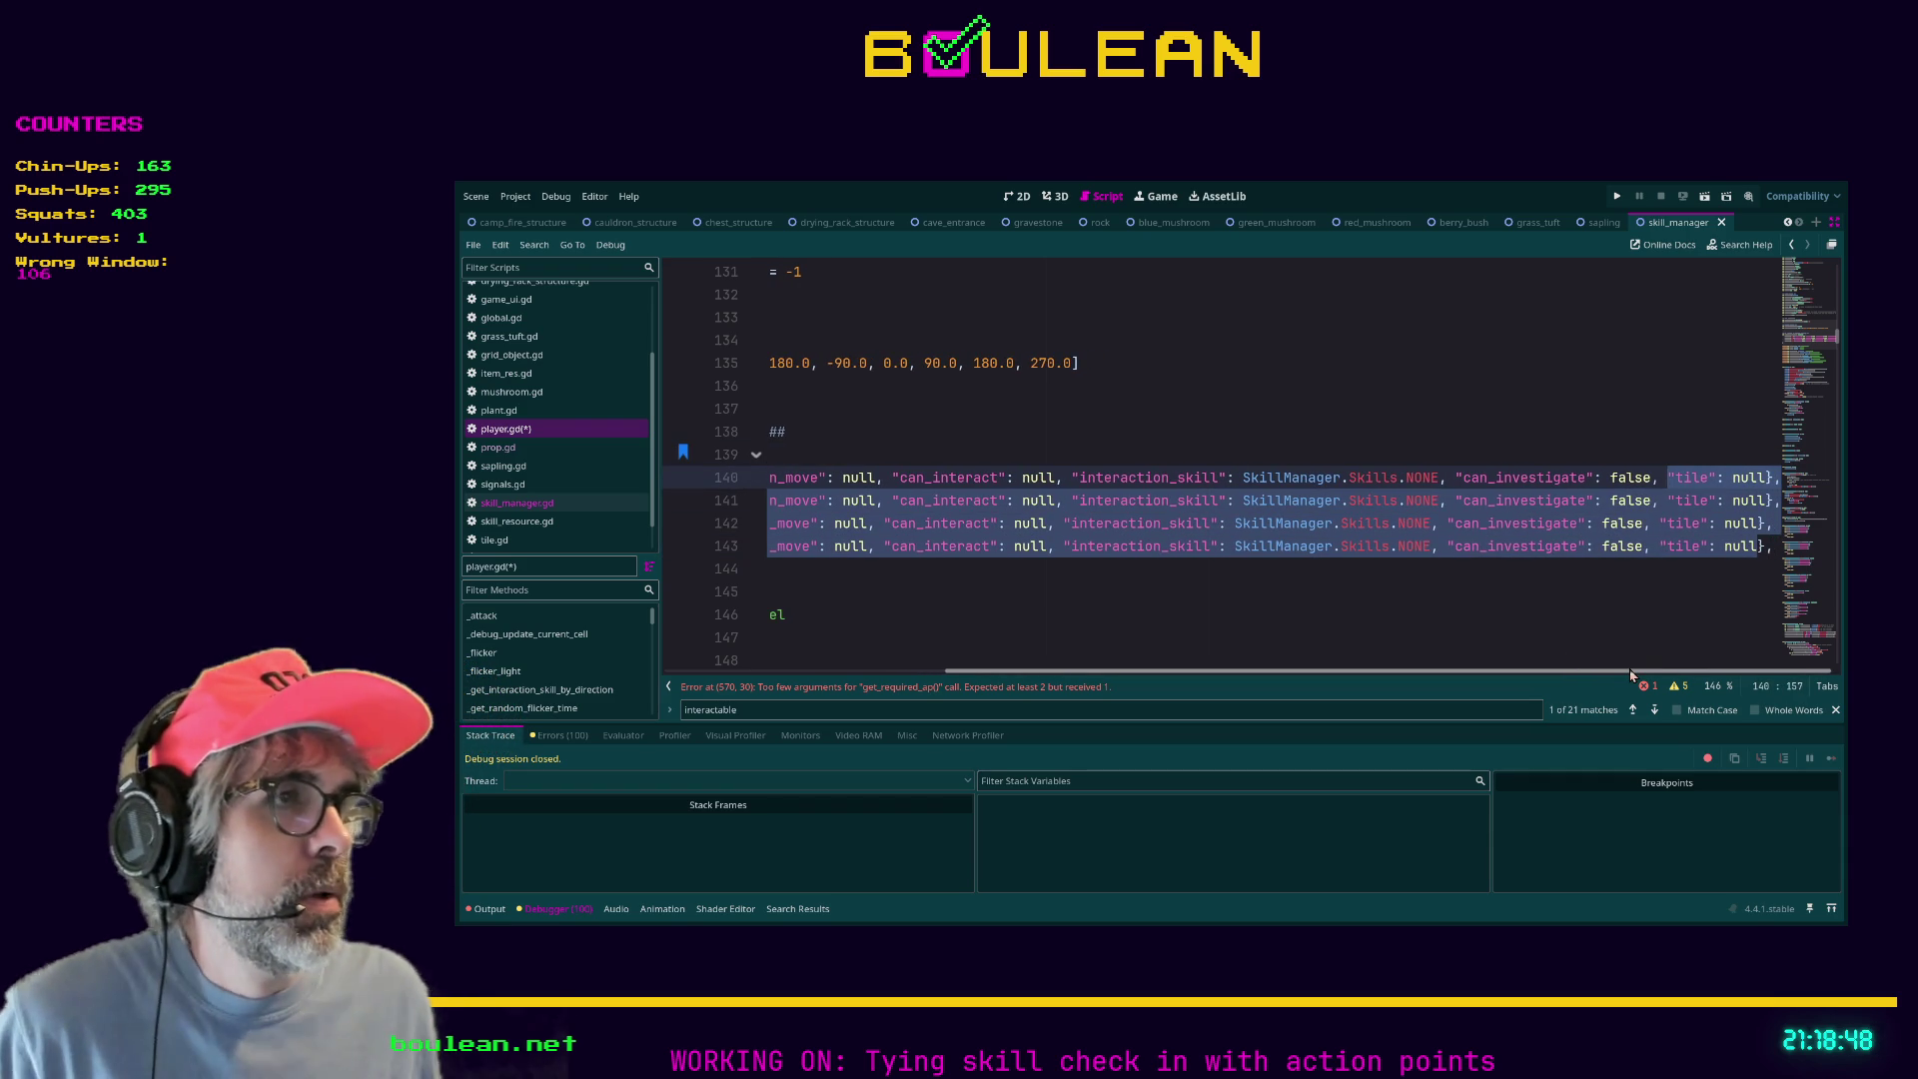
scroll(1632, 675, "left", 5)
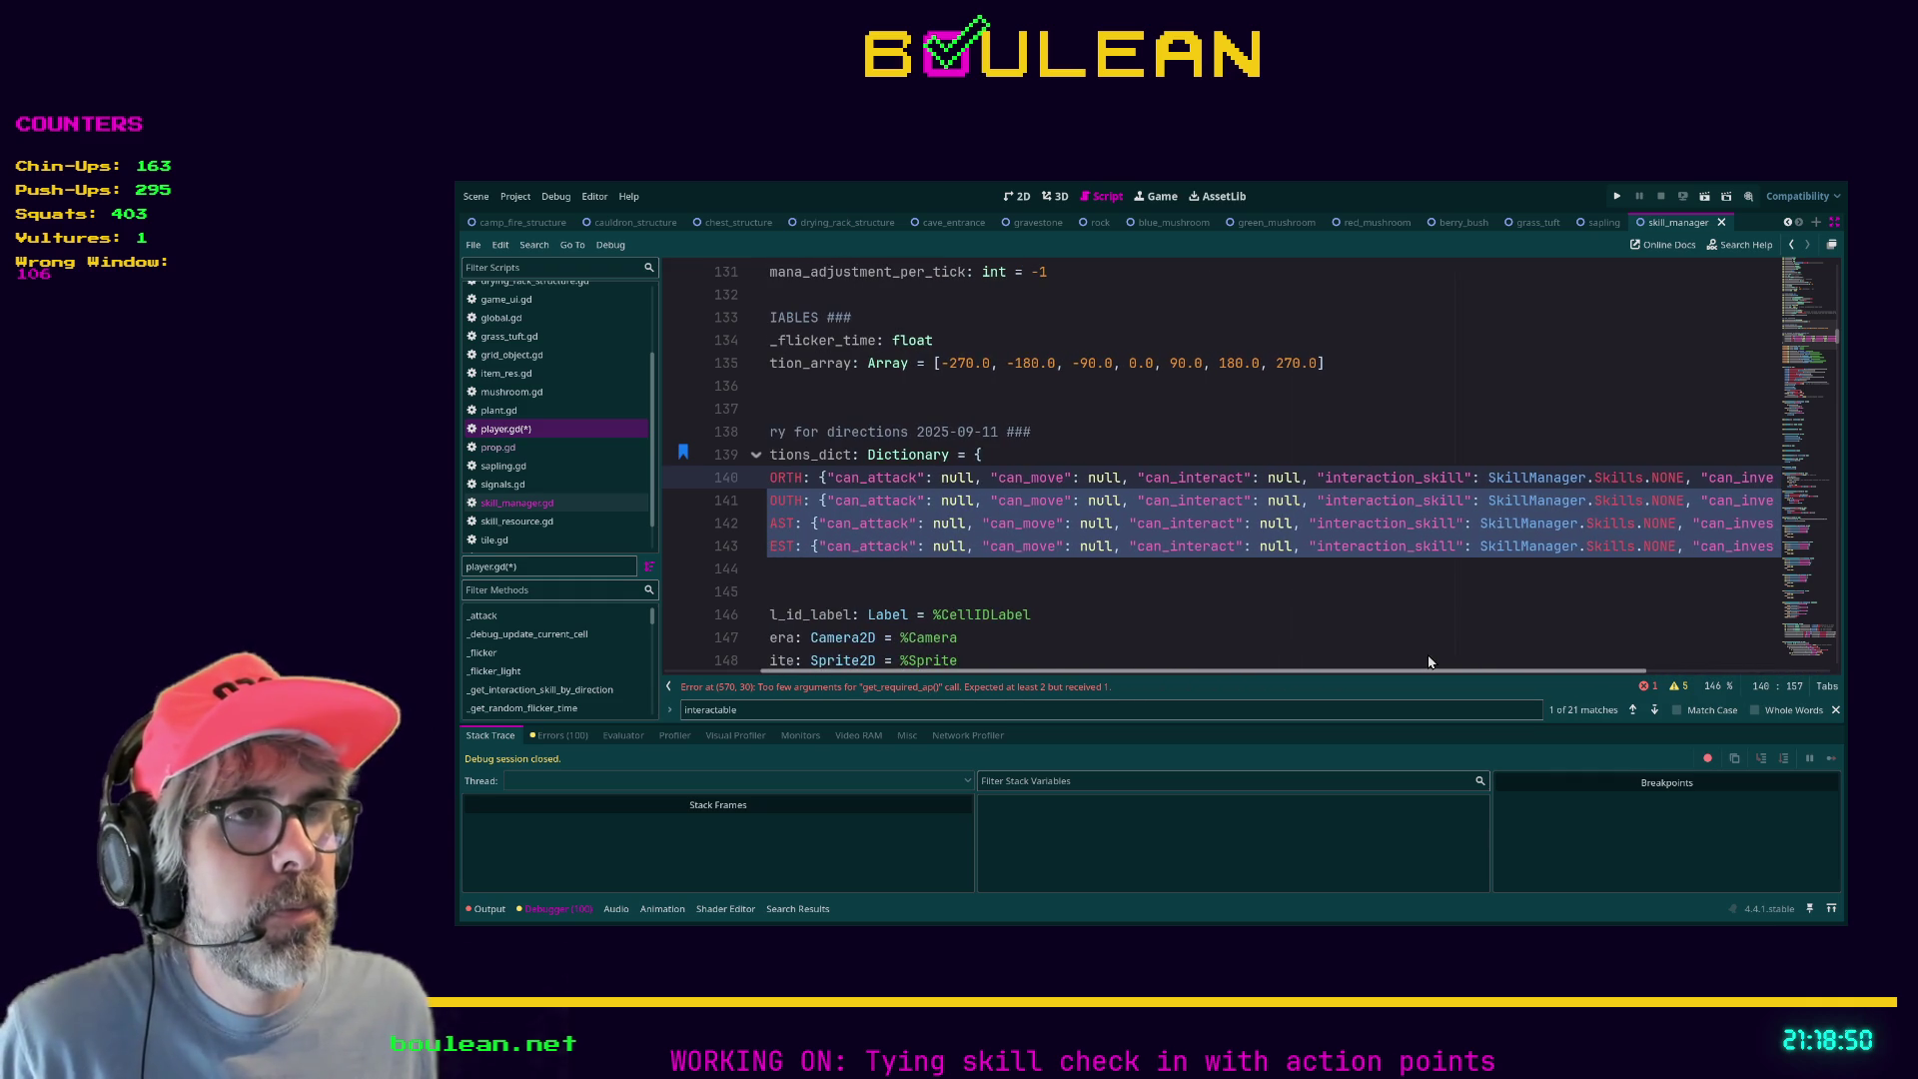
left_click(1354, 590)
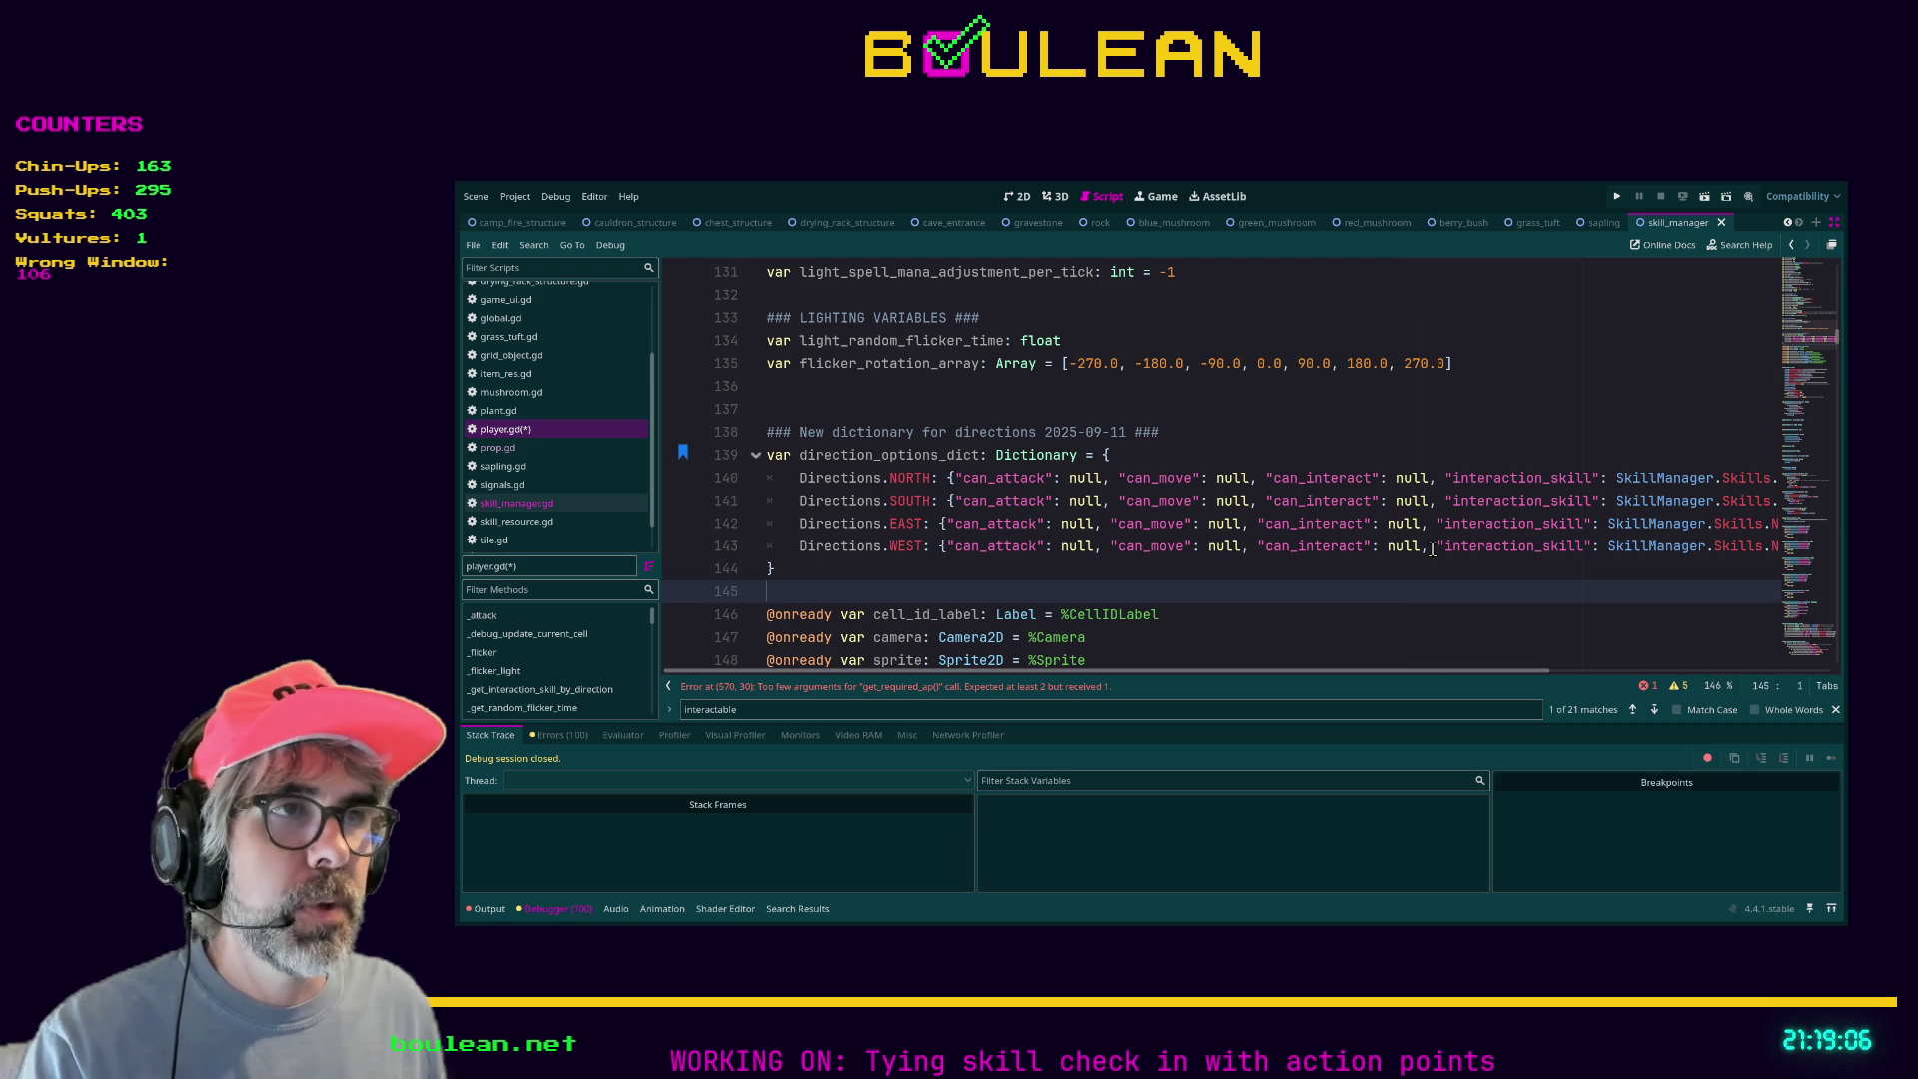
left_click_drag(1266, 477, 1381, 479)
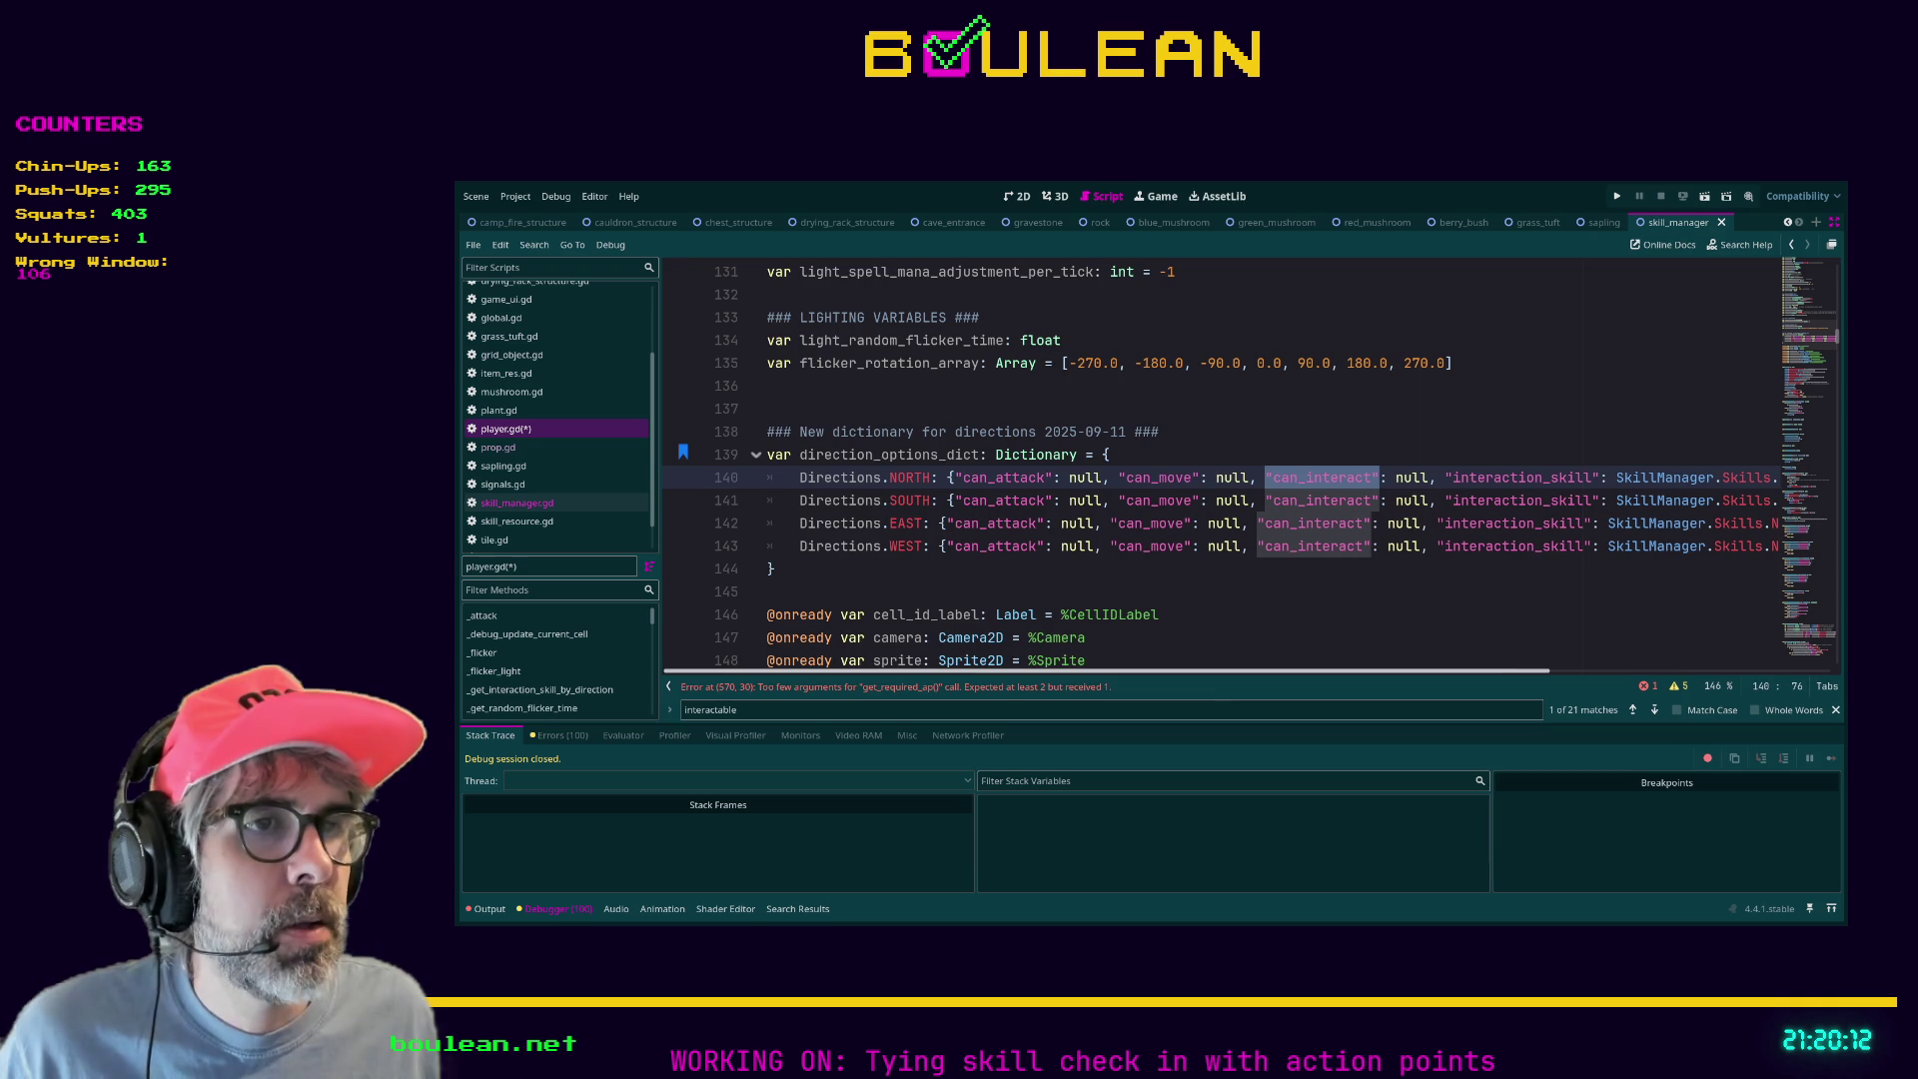
scroll(1696, 535, "right", 5)
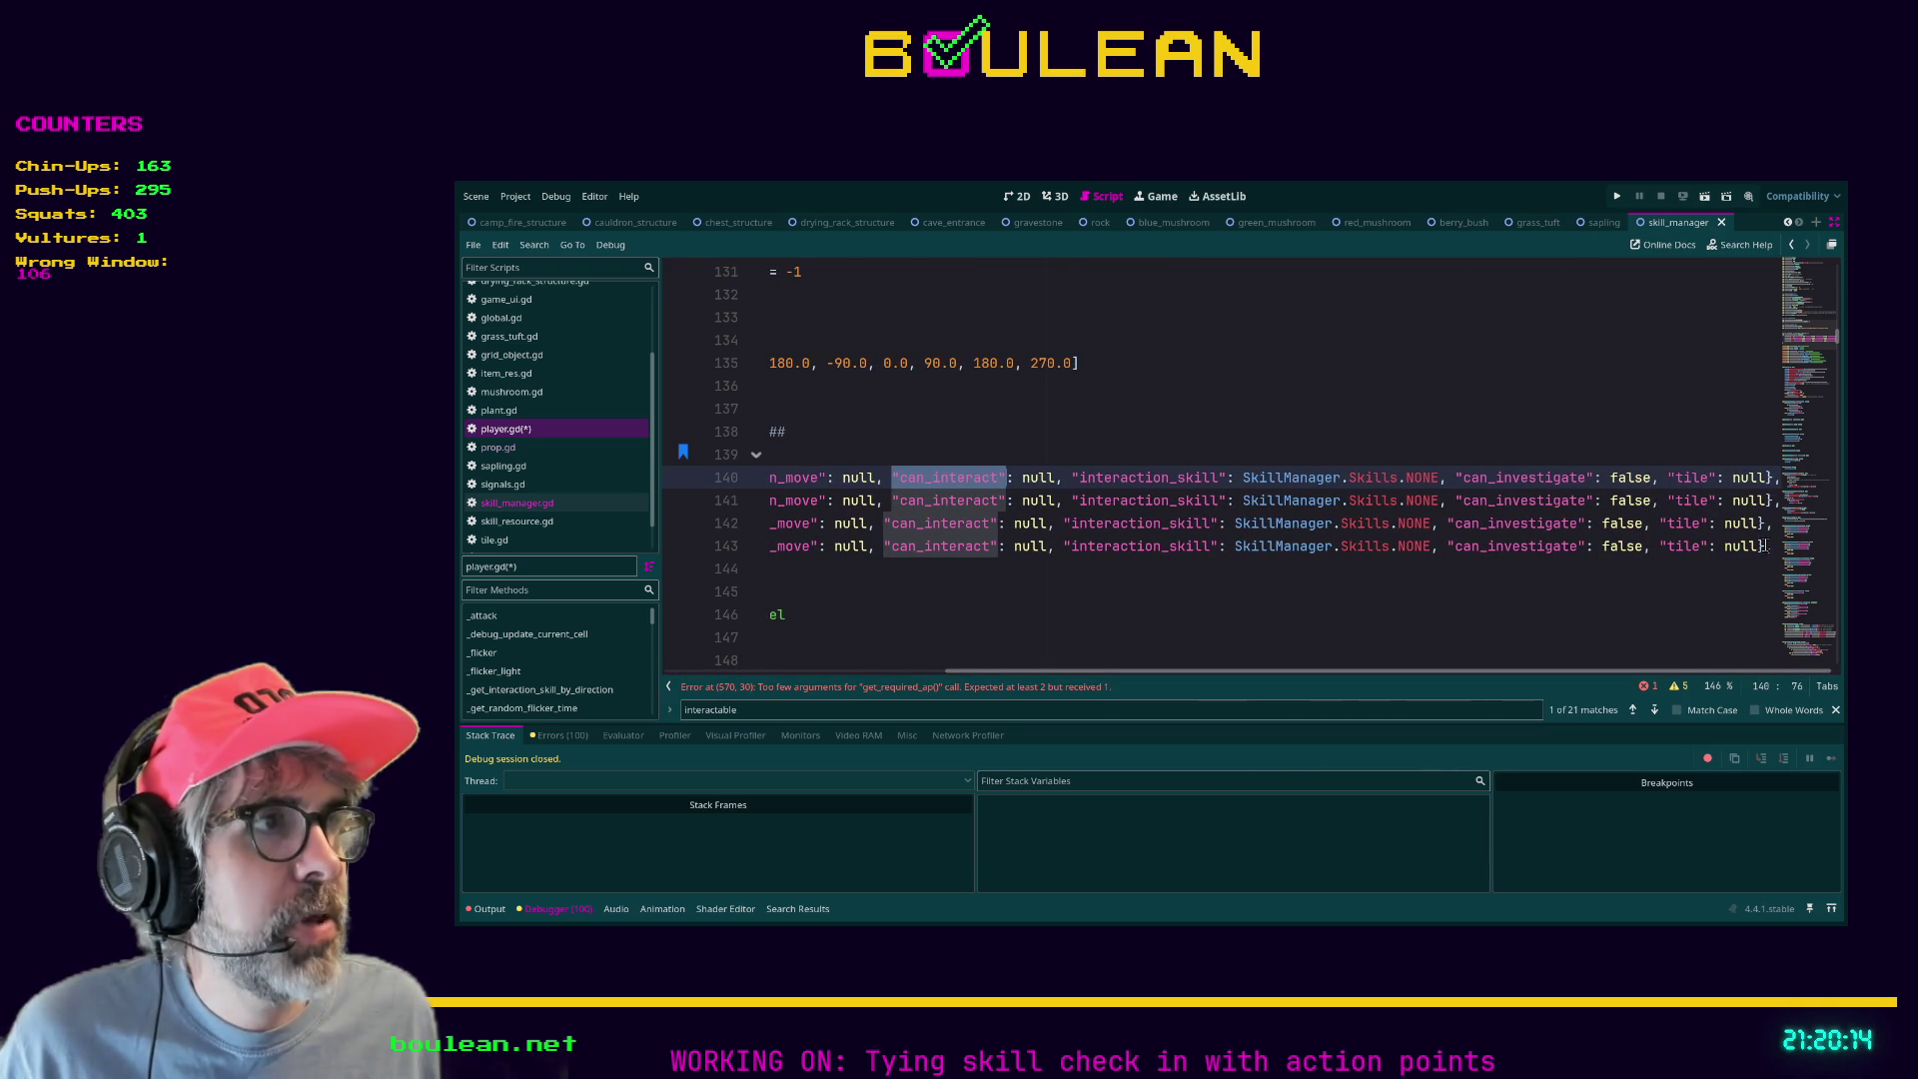
mouse_move(1766, 546)
left_mouse_down()
mouse_move(1657, 478)
mouse_move(1783, 558)
left_mouse_up()
left_click(1658, 478)
left_click(1783, 557)
left_click_drag(1495, 672, 1318, 682)
mouse_move(1239, 545)
left_mouse_down()
mouse_move(1079, 477)
mouse_move(1221, 546)
left_mouse_up()
left_click(1079, 477)
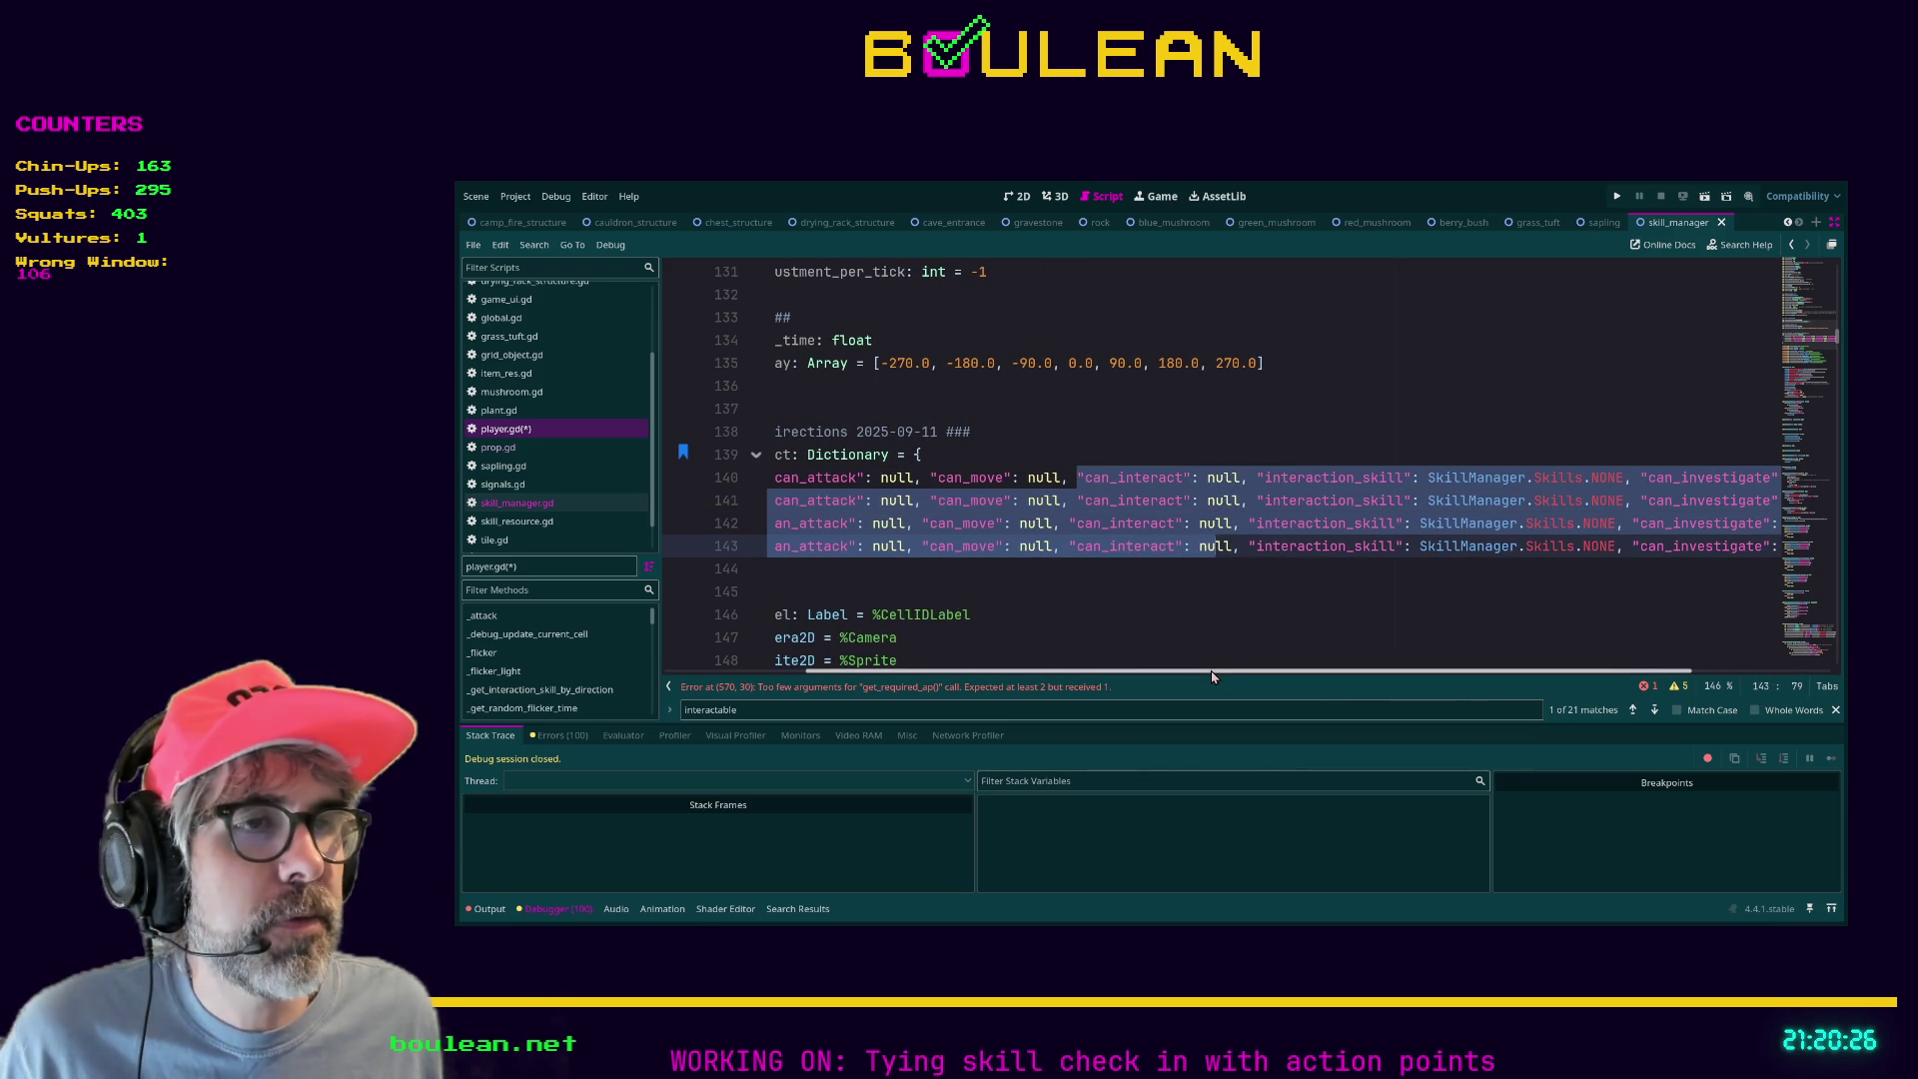
left_click_drag(1209, 671, 1386, 685)
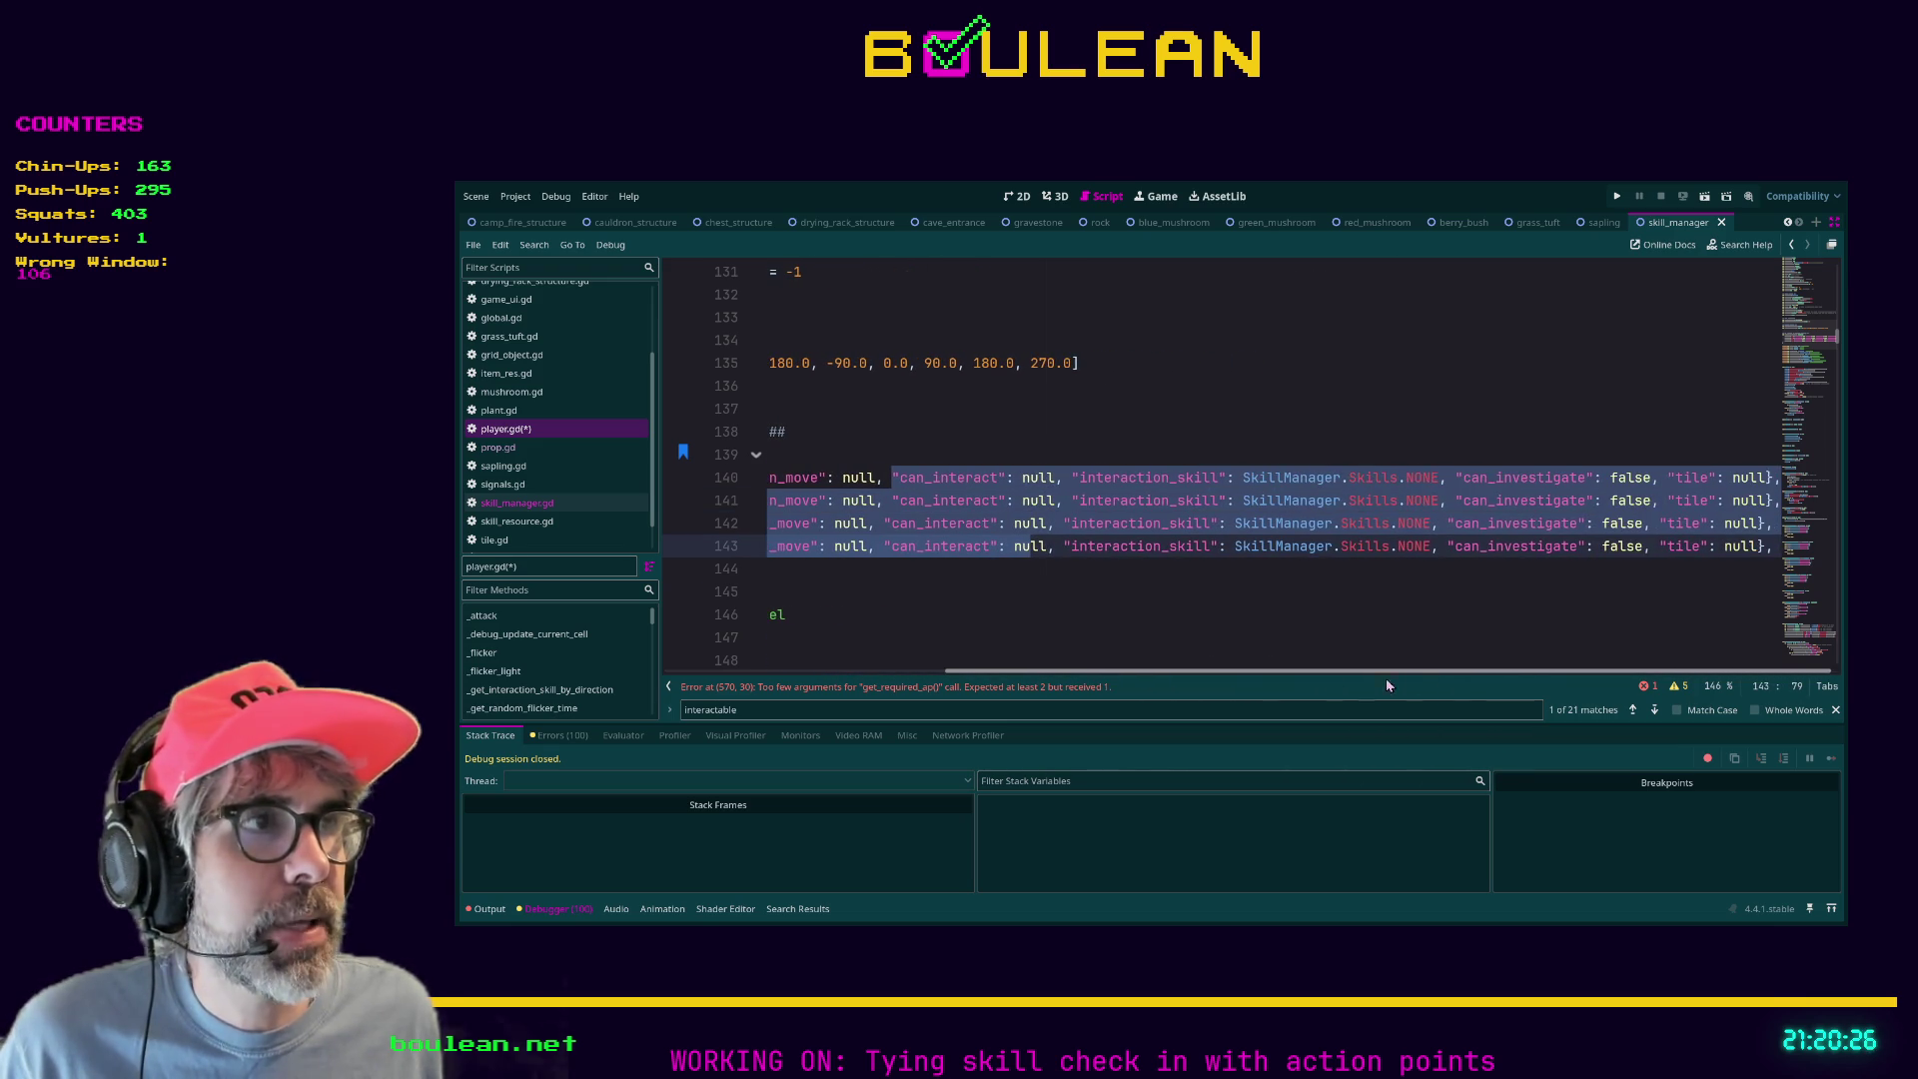
left_click(1668, 477)
left_click(1776, 478)
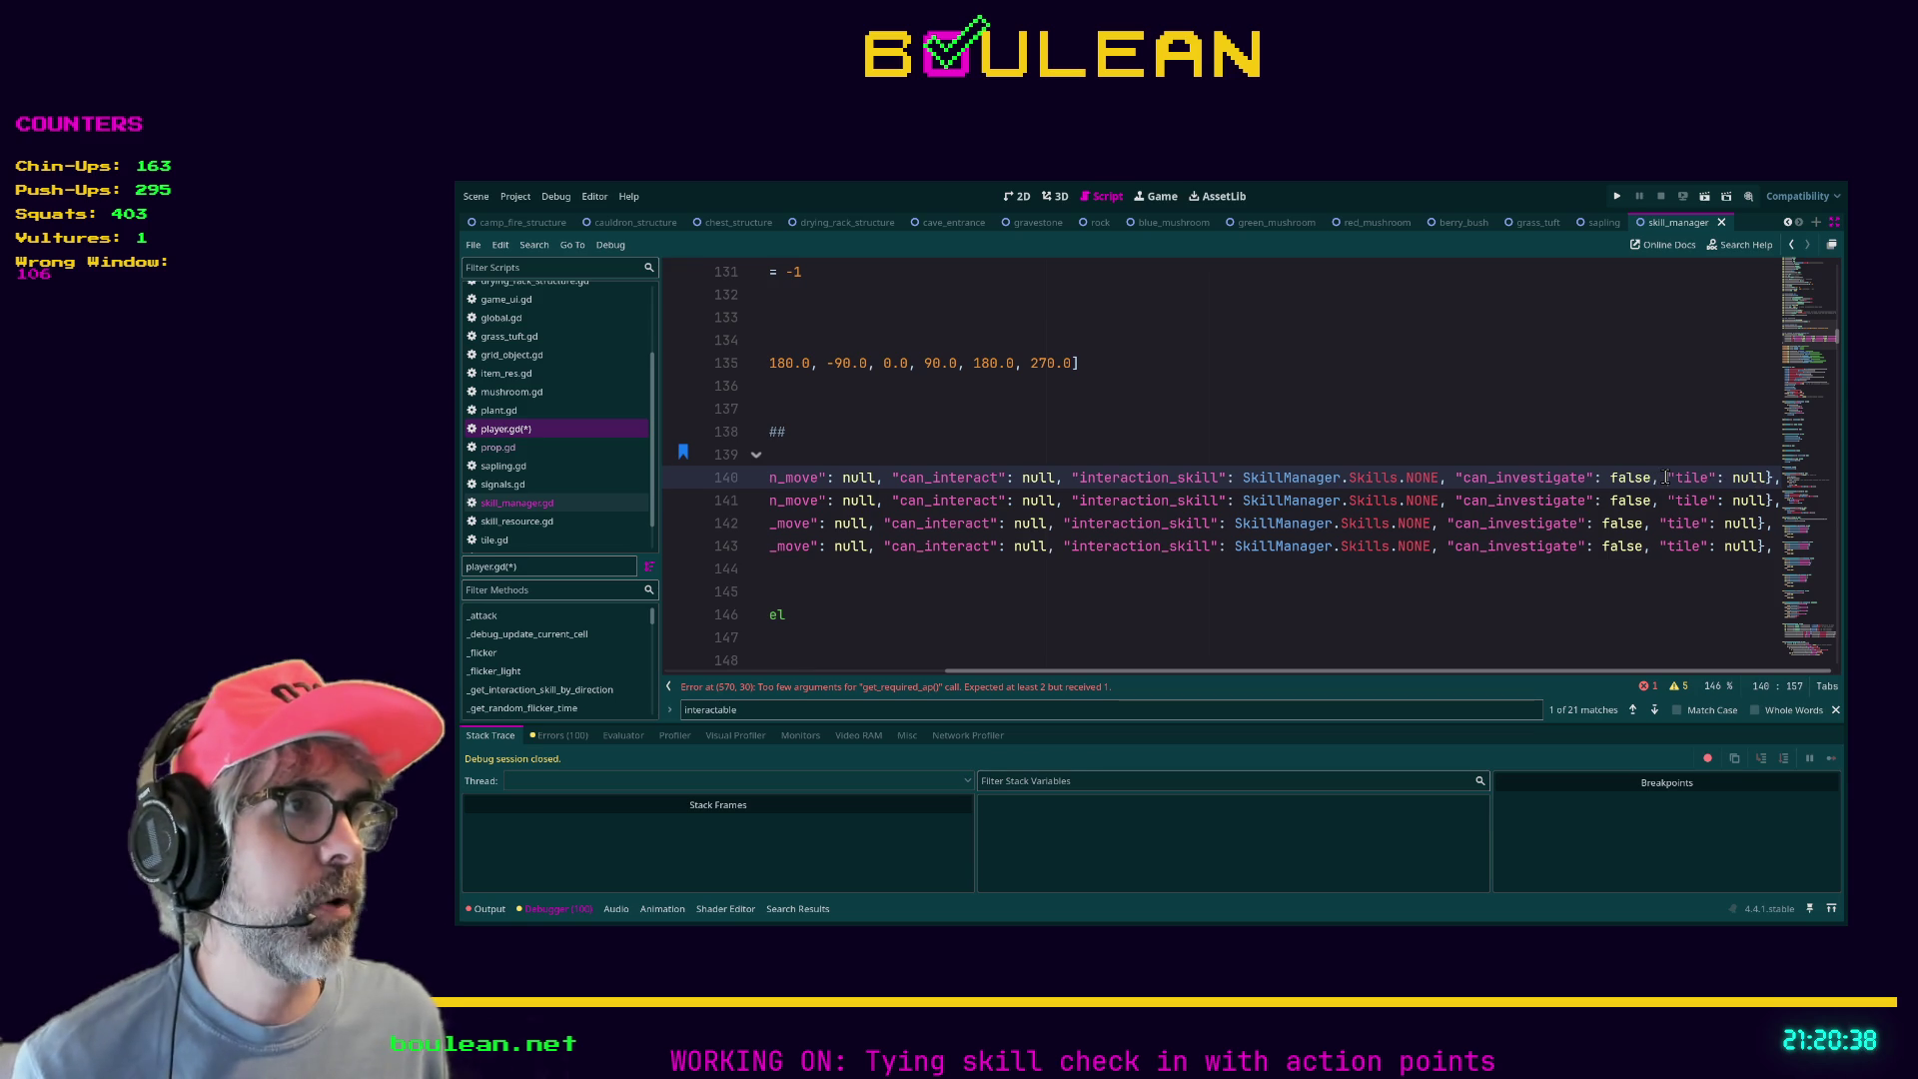
left_click_drag(1676, 477, 1722, 479)
left_click(1723, 480)
double_click(1692, 477)
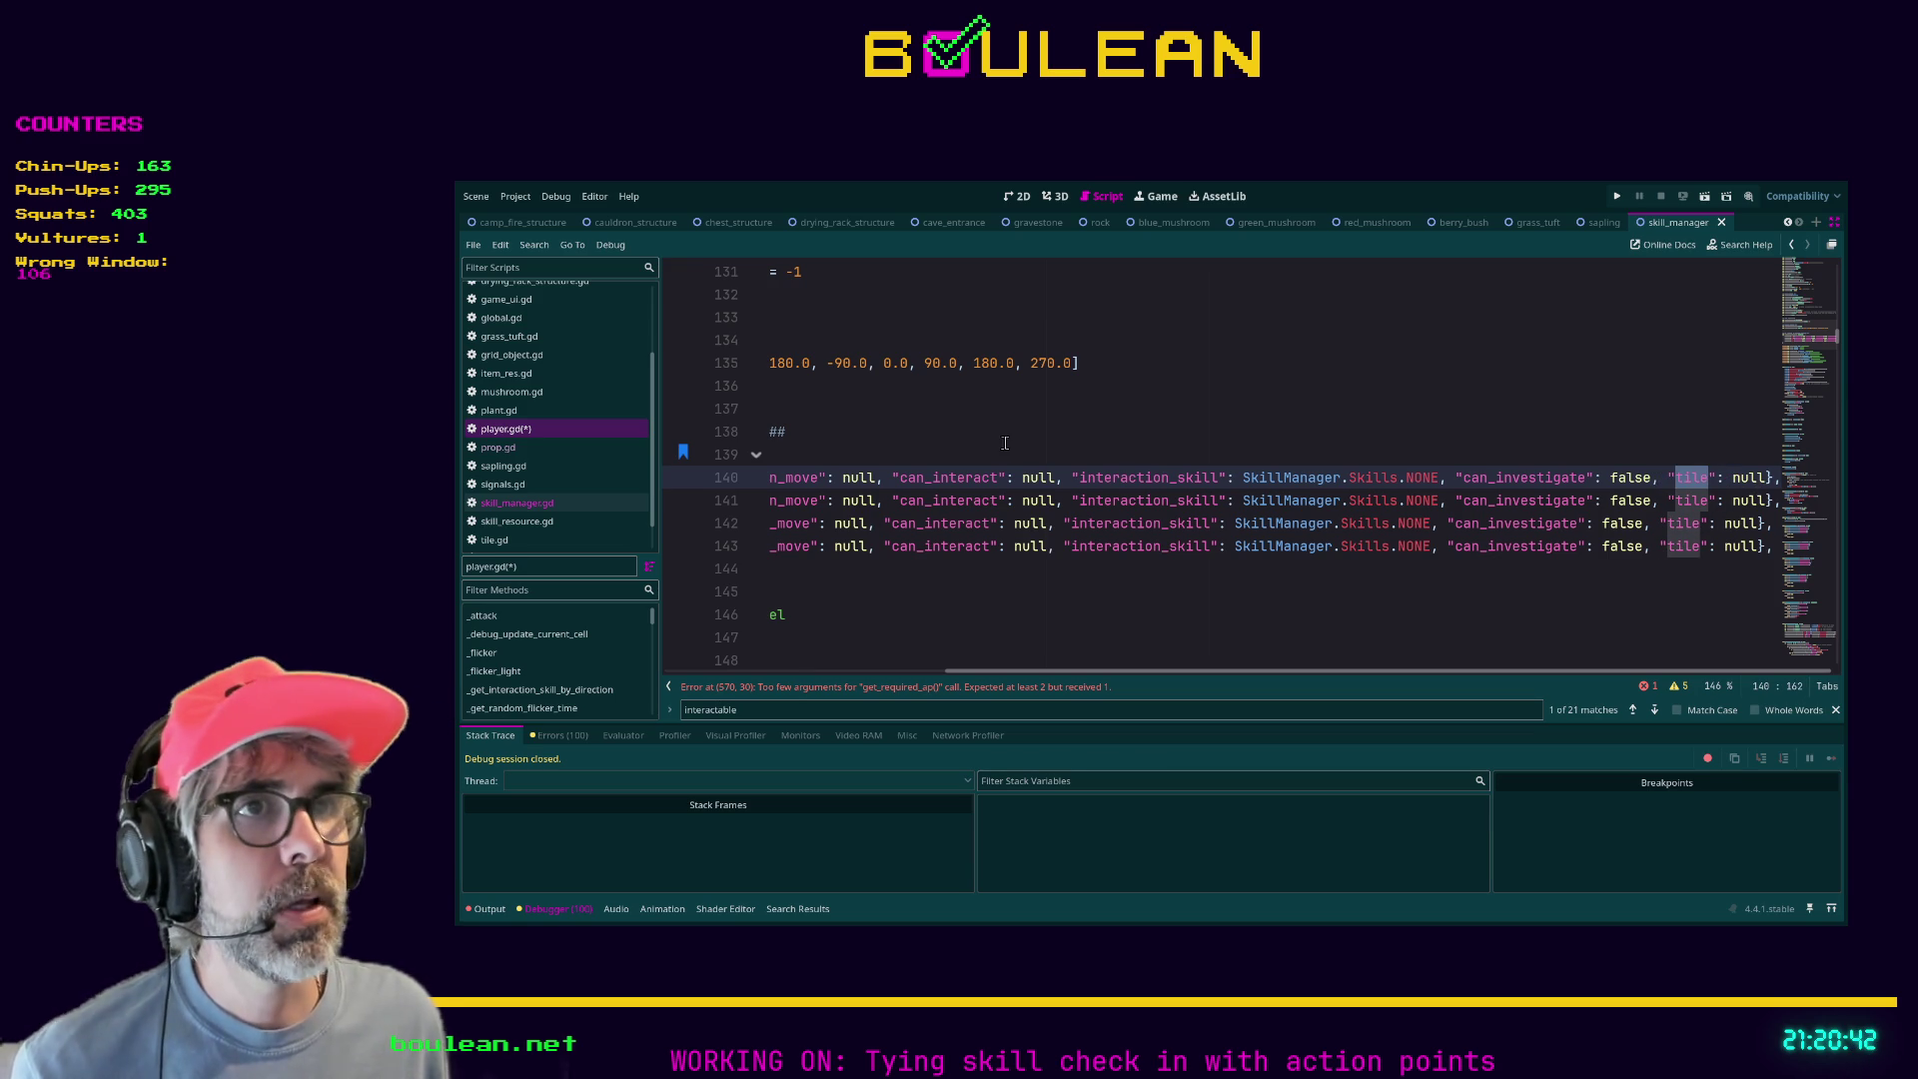
double_click(935, 479)
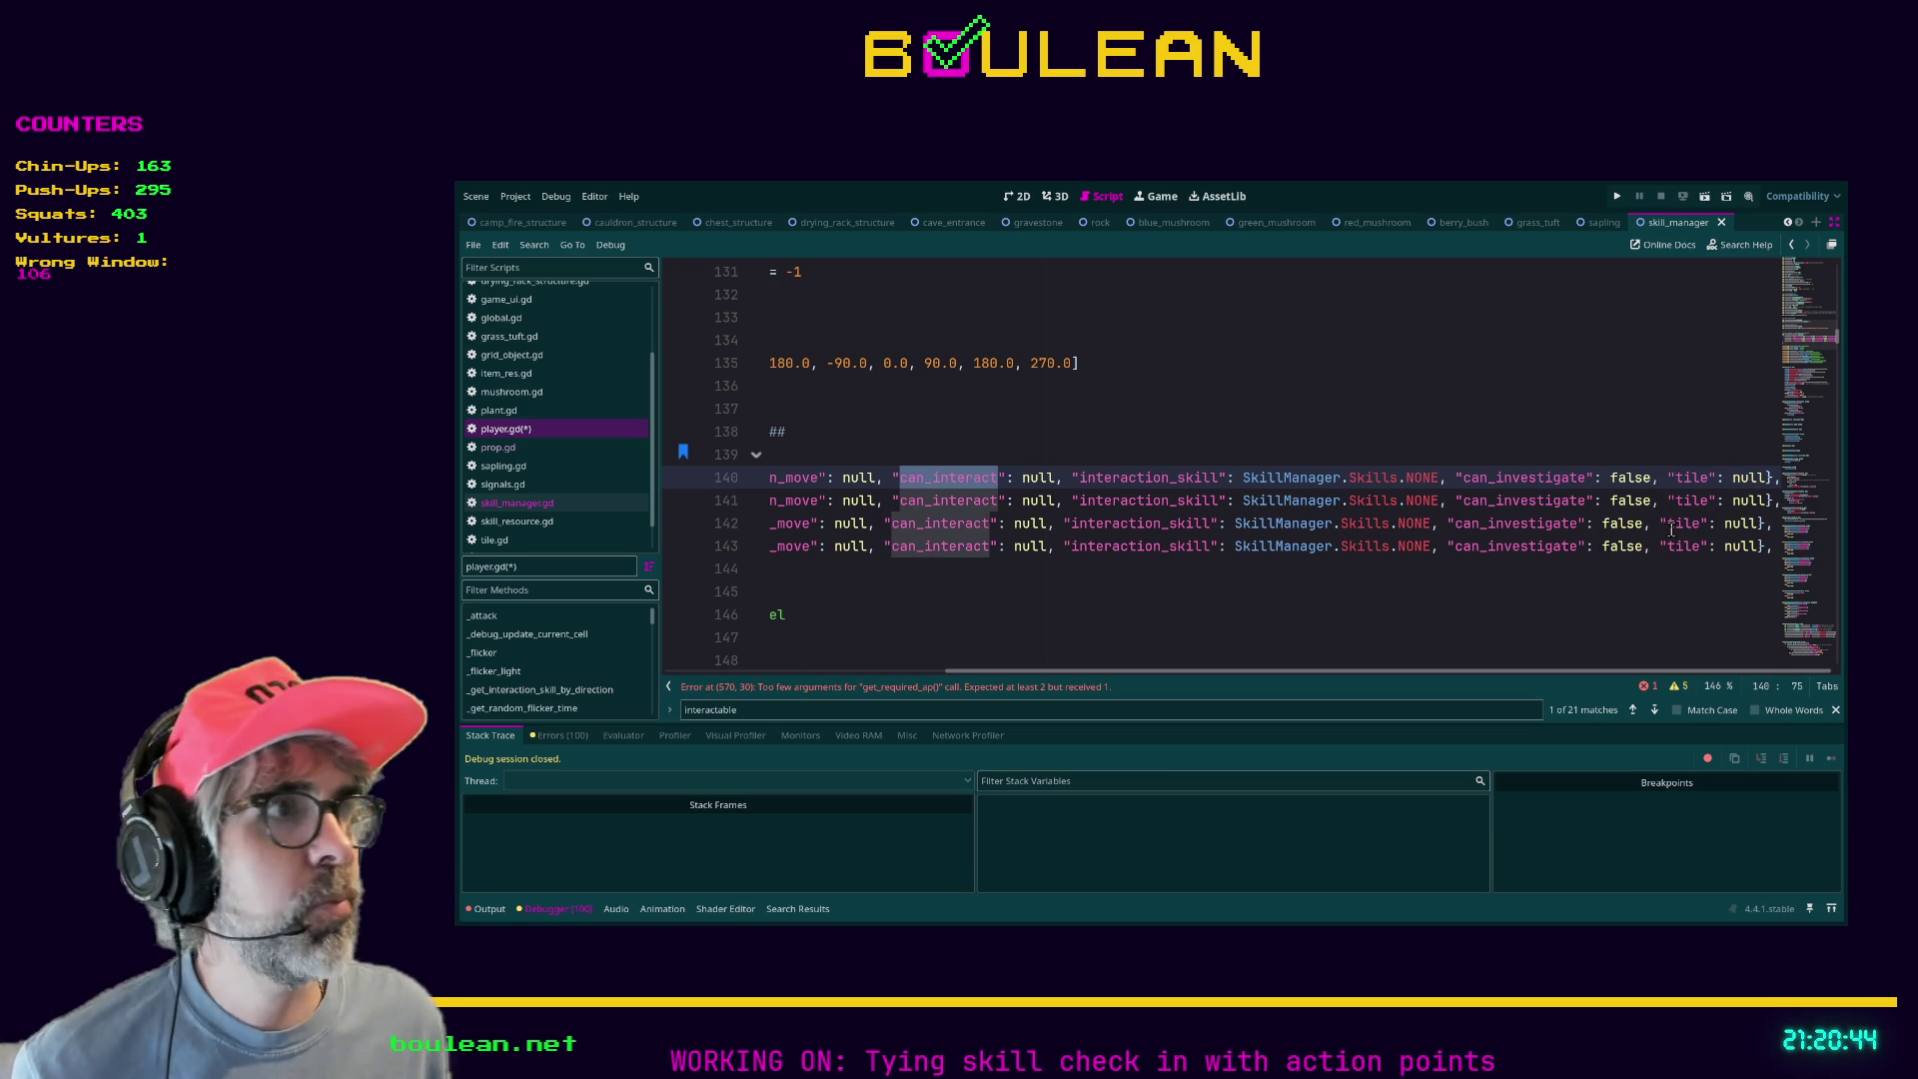
left_click(1767, 479)
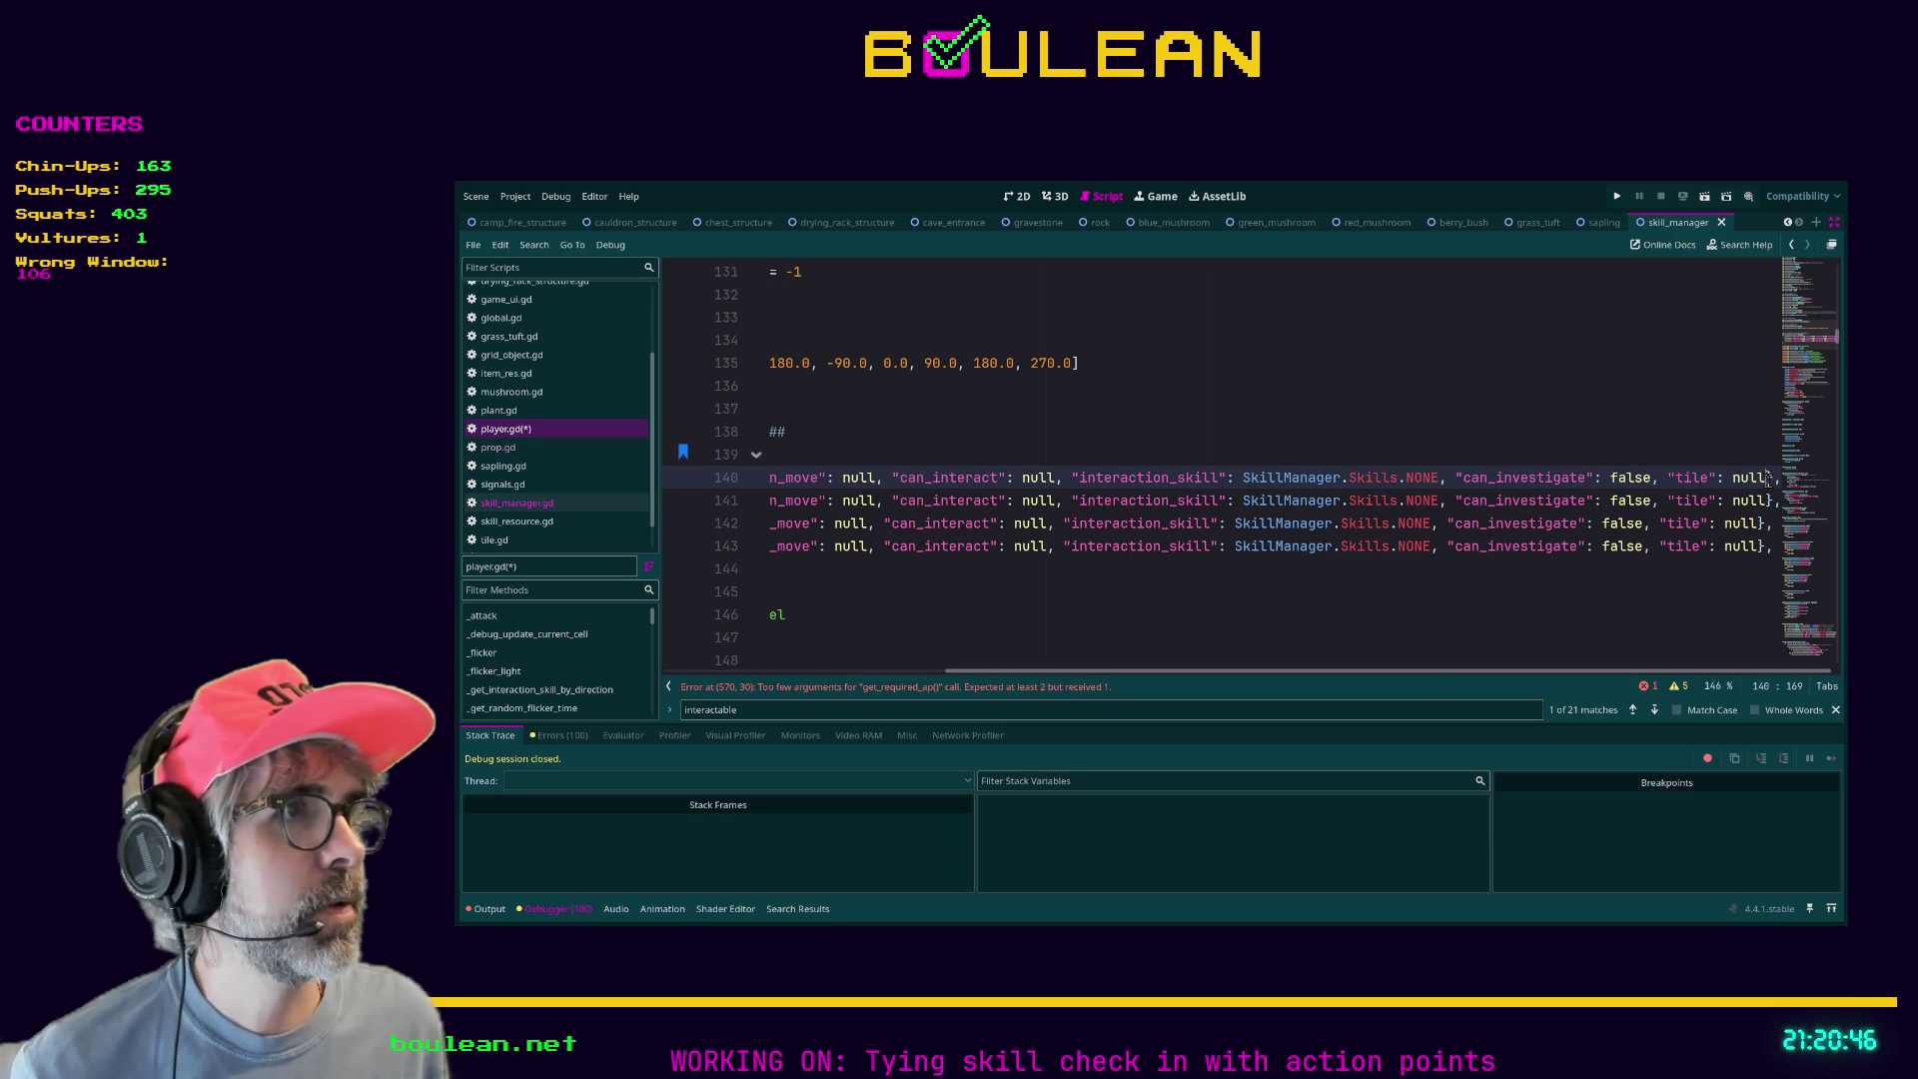
Append , "interactable_entity": null to the NORTH entry on line 140, quoting the key name.
type(", in")
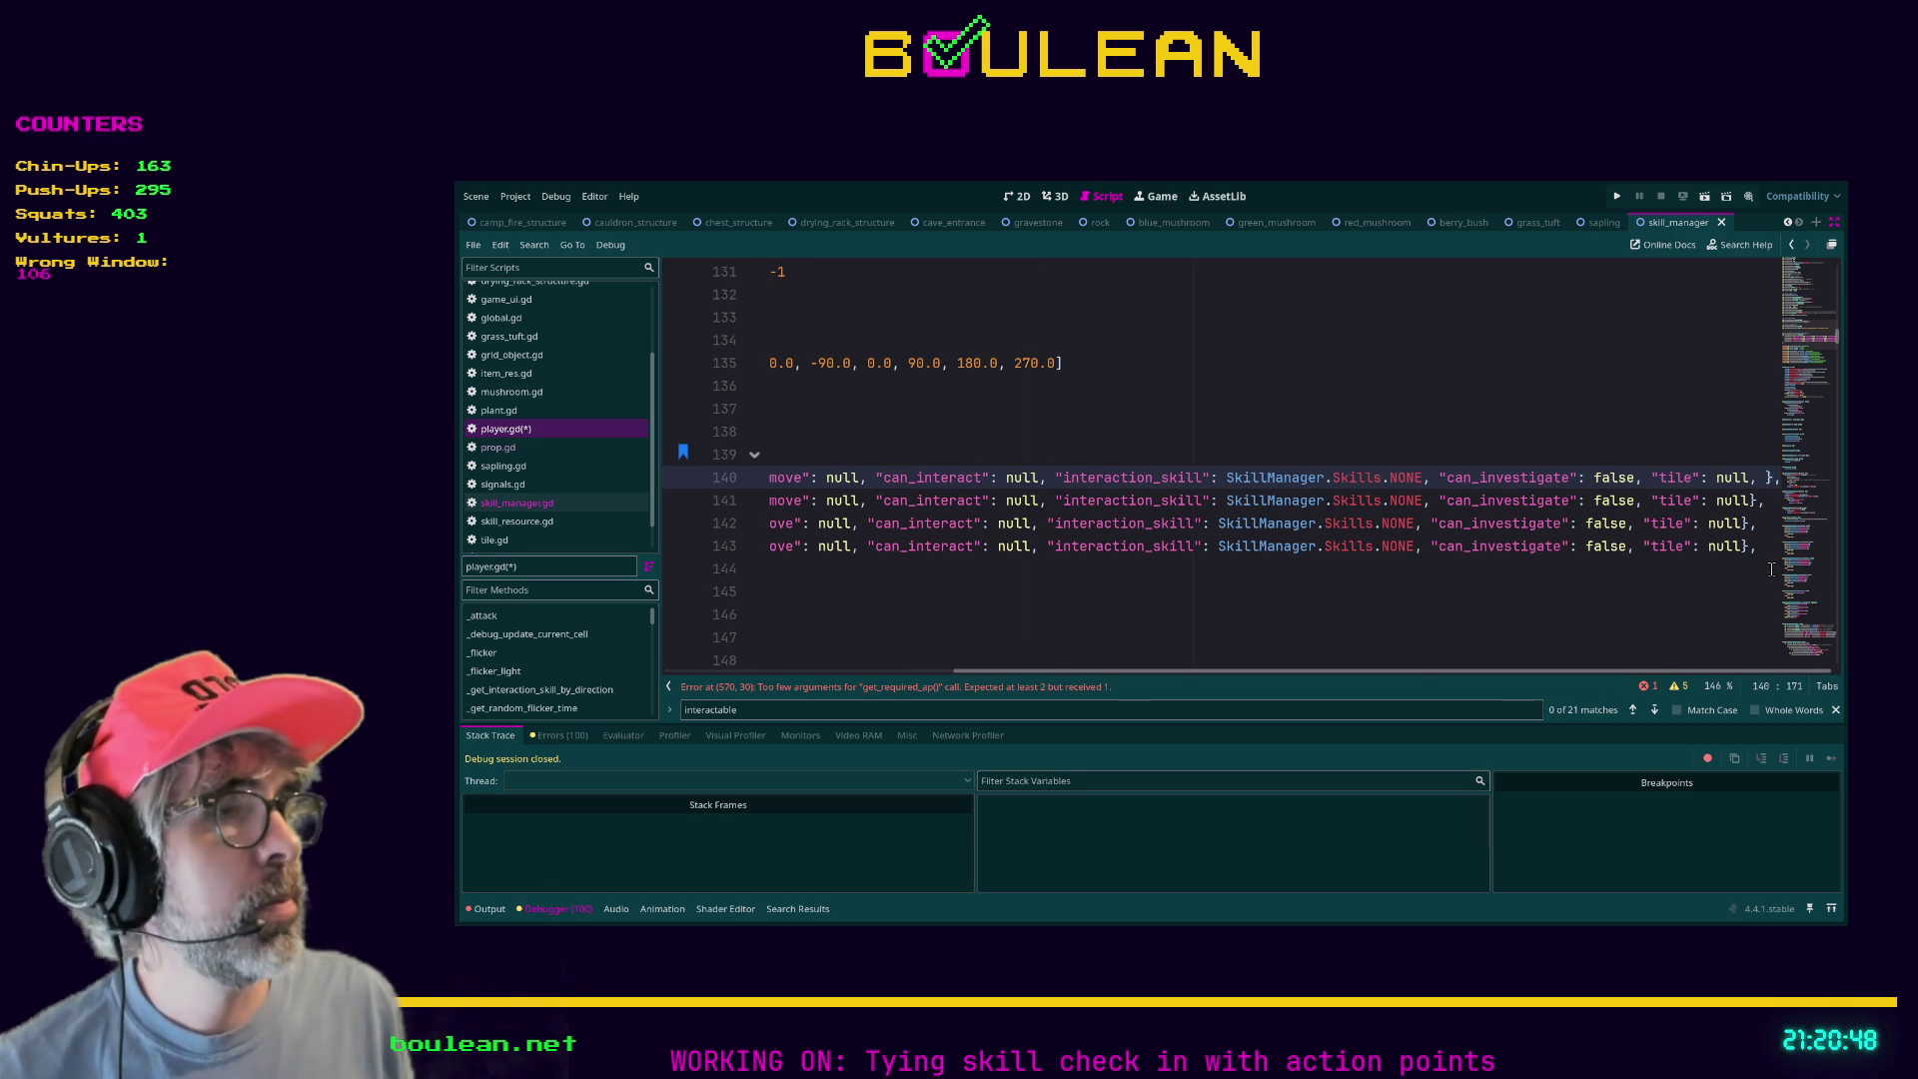
type("teractable_")
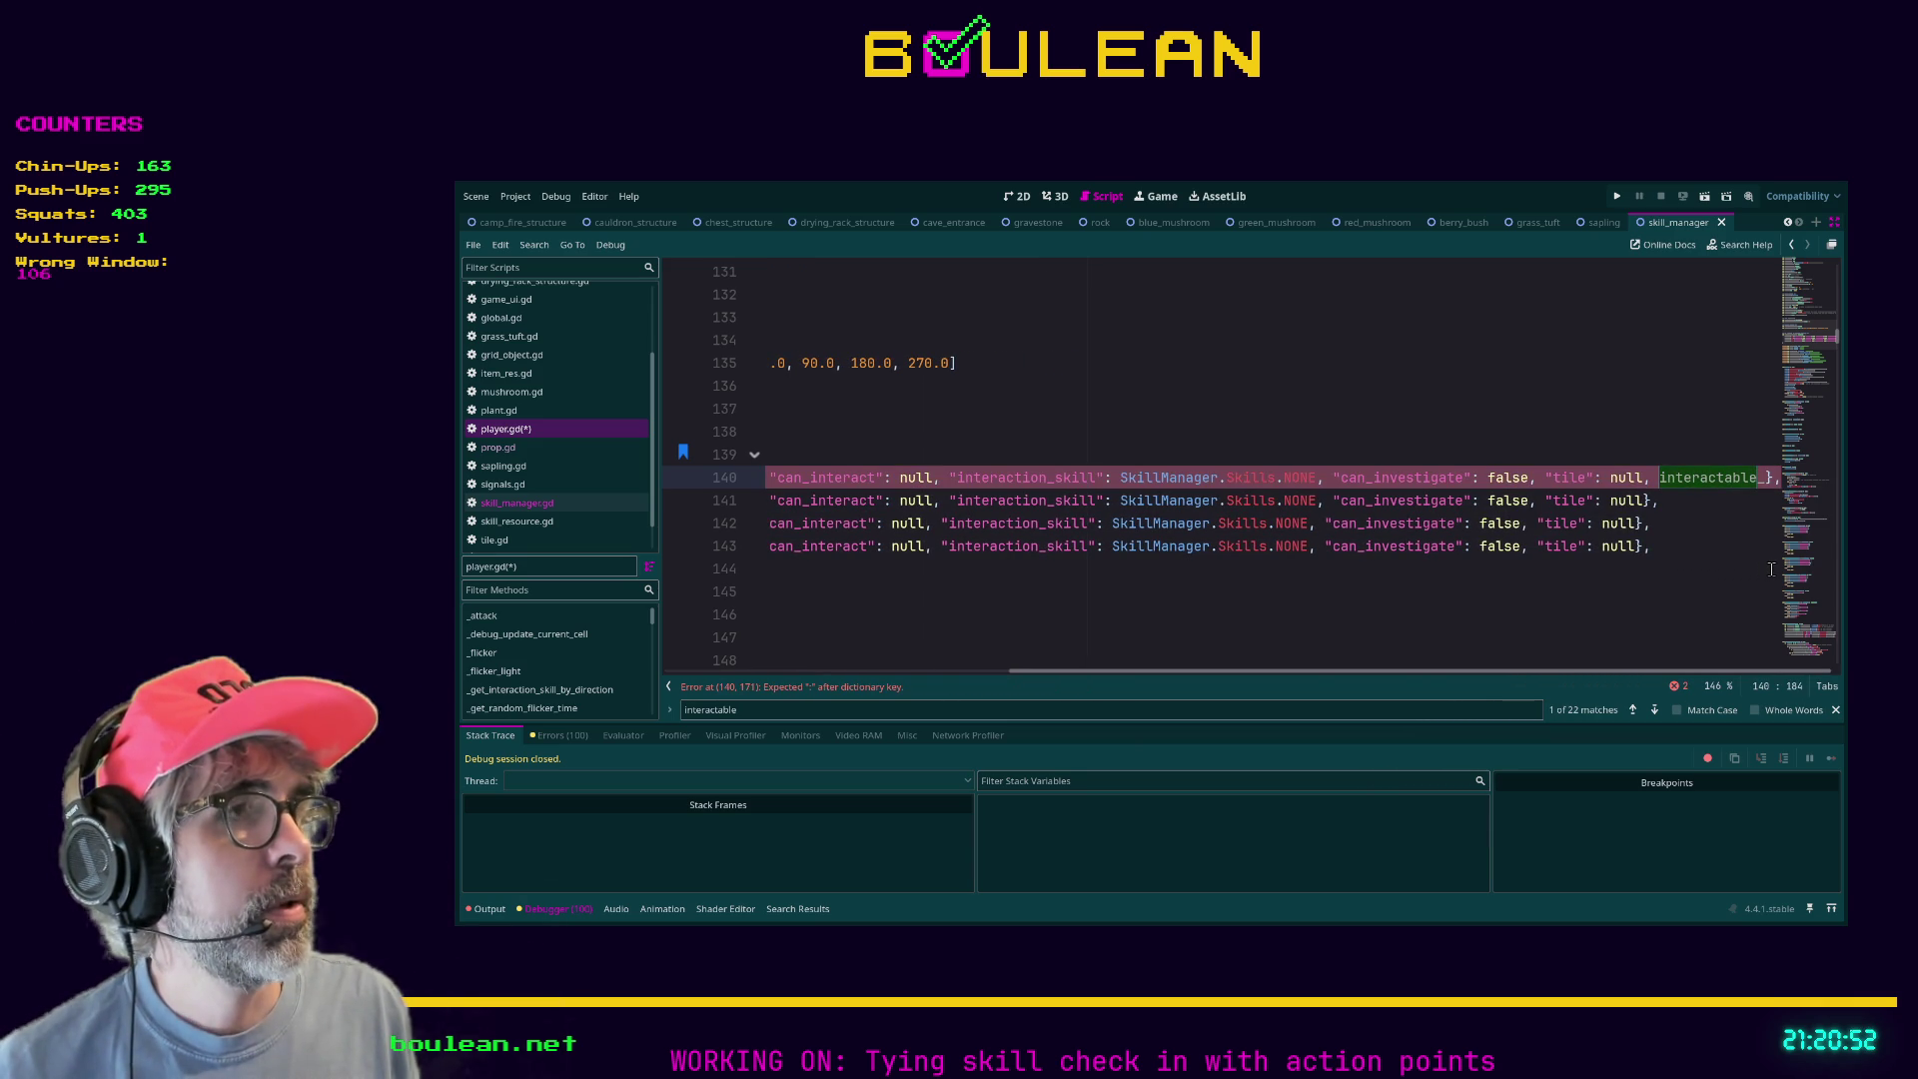
type("entity")
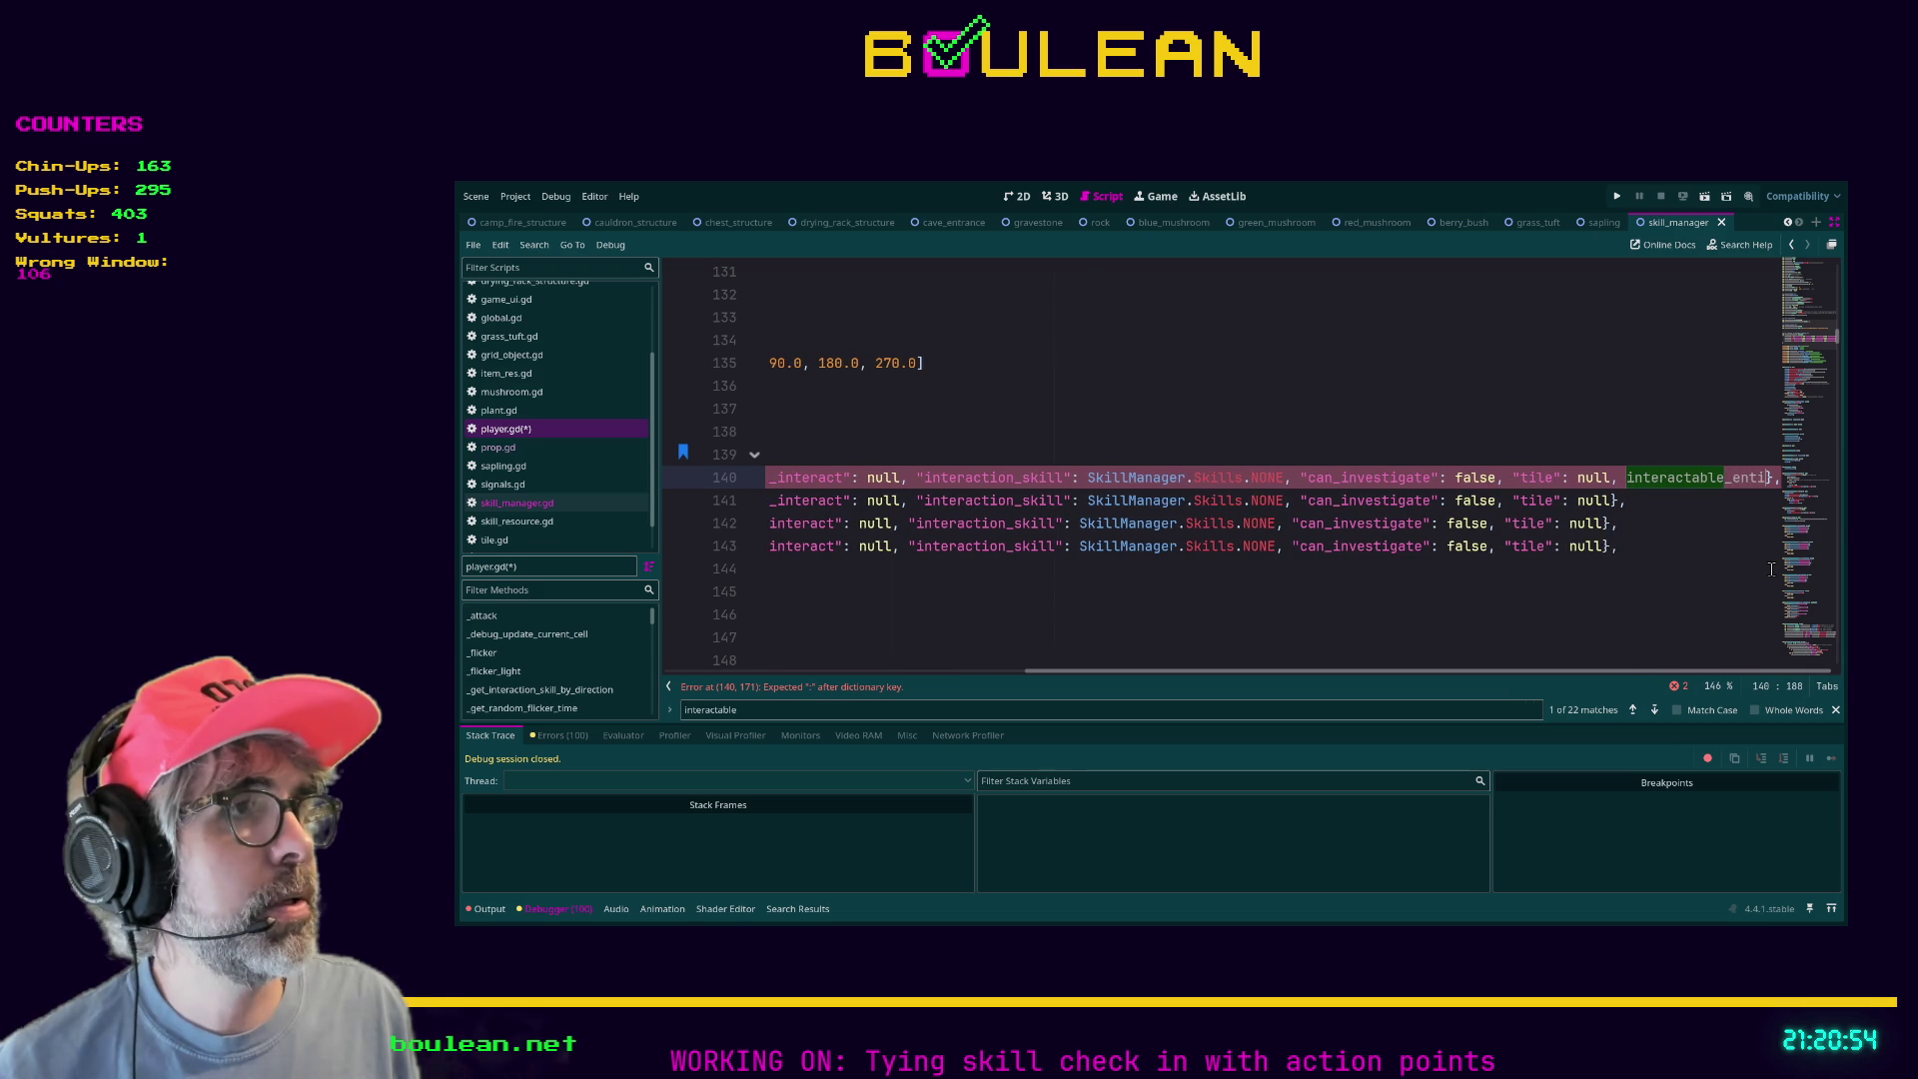
type(": null")
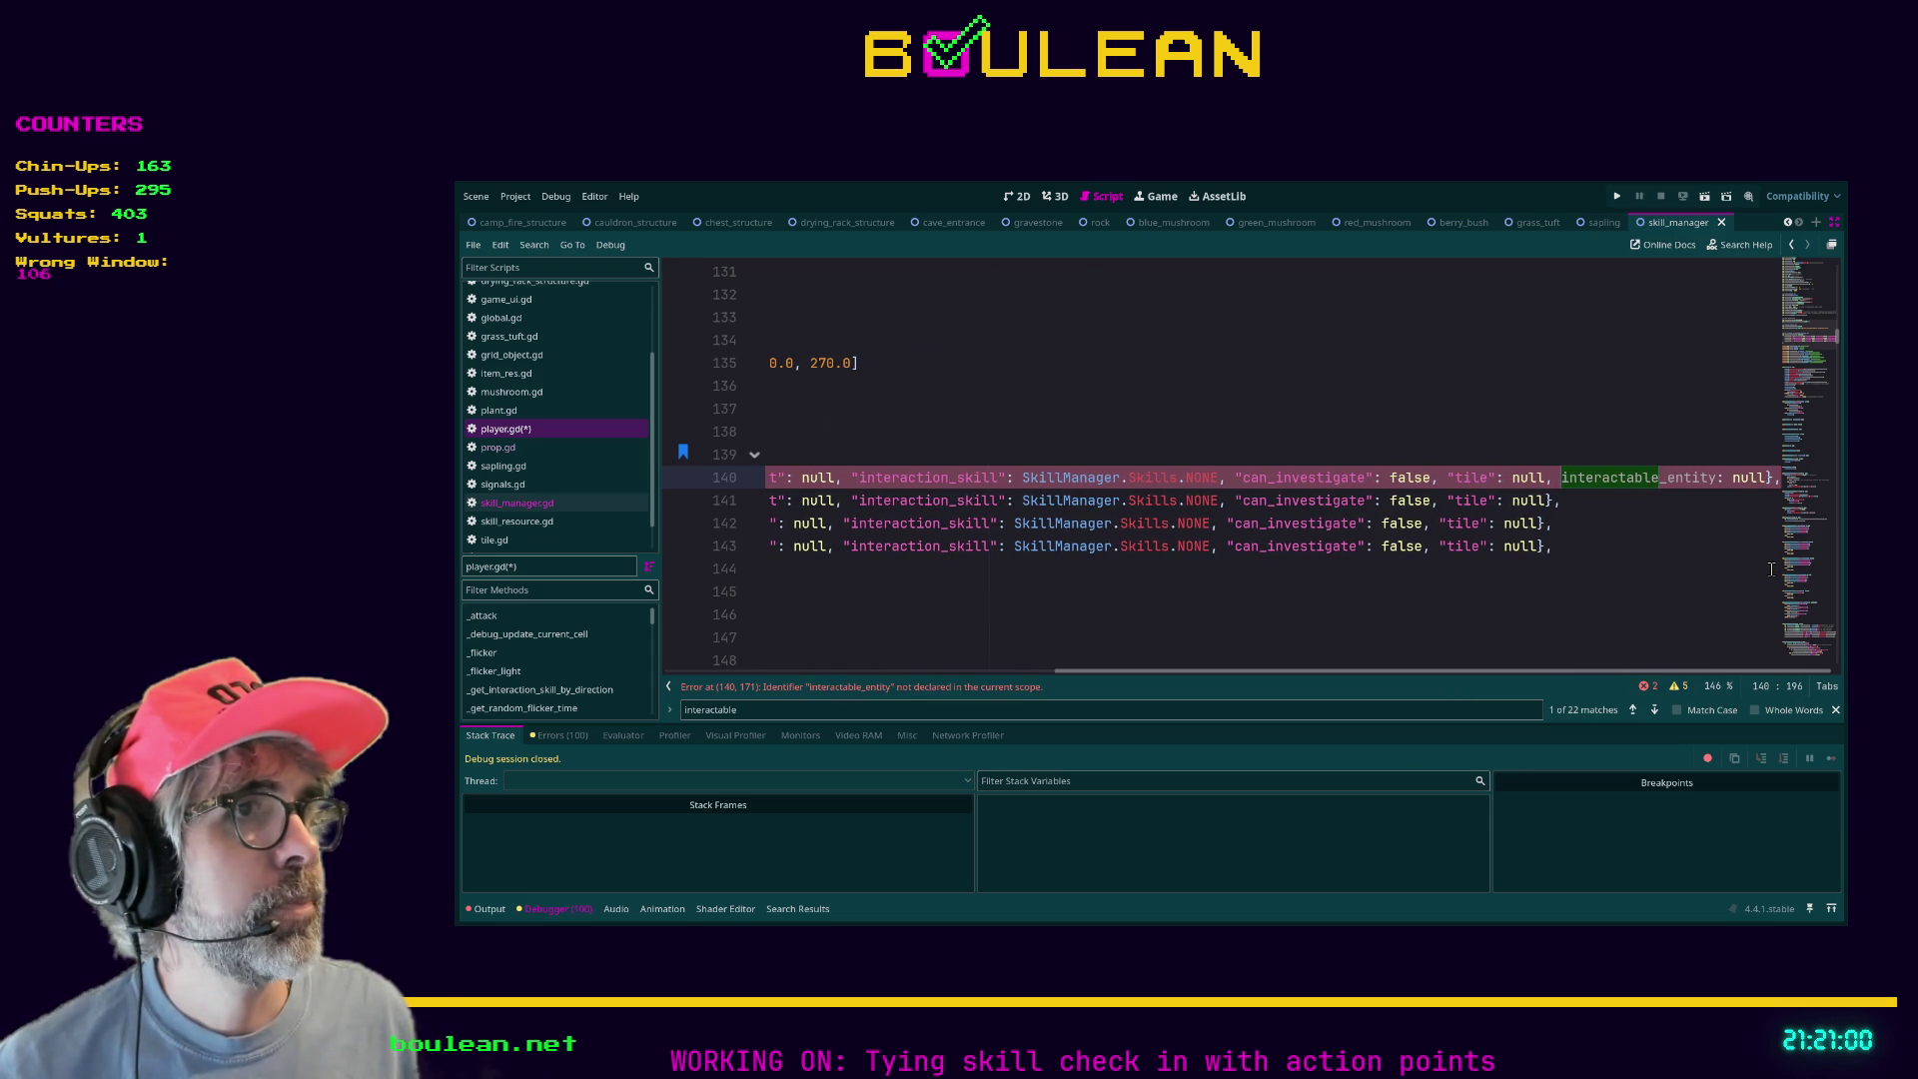
key("Left")
key("Left")
key("Left")
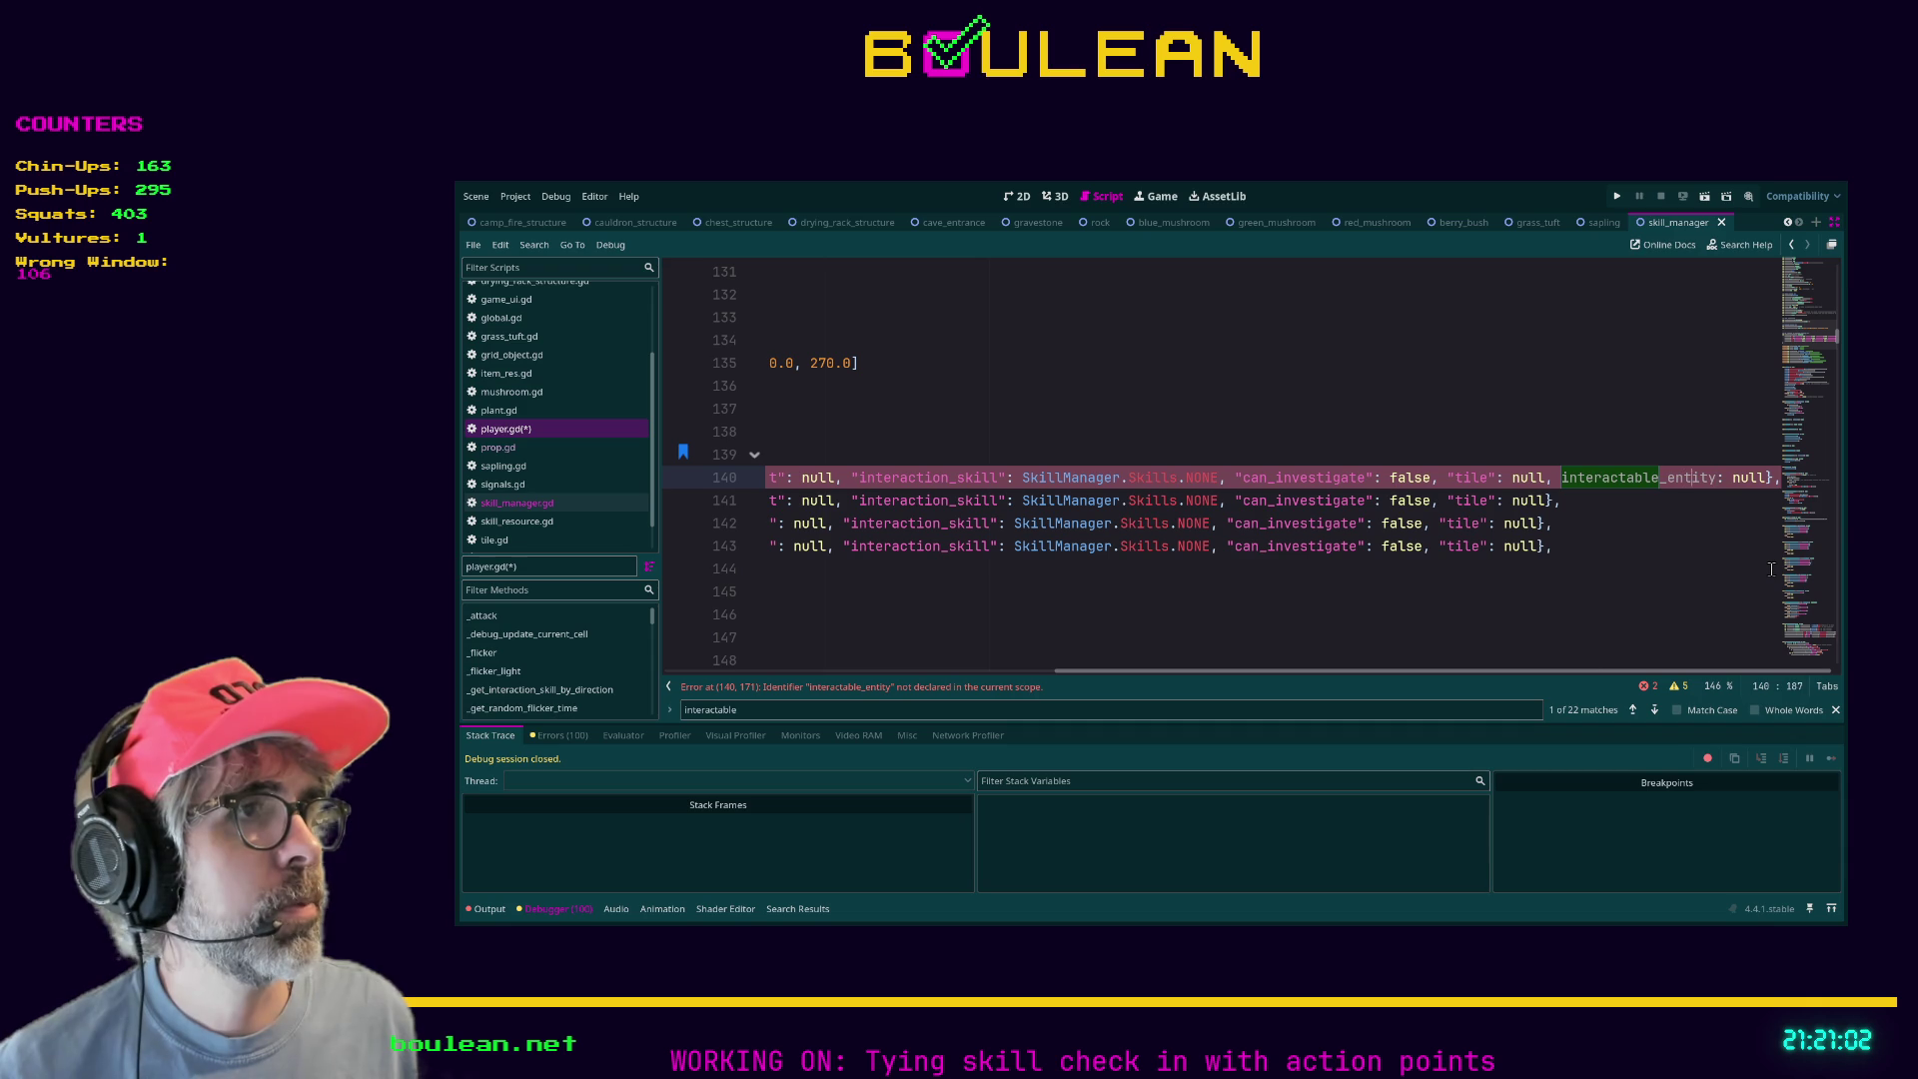
key("ctrl+Left")
type("\"")
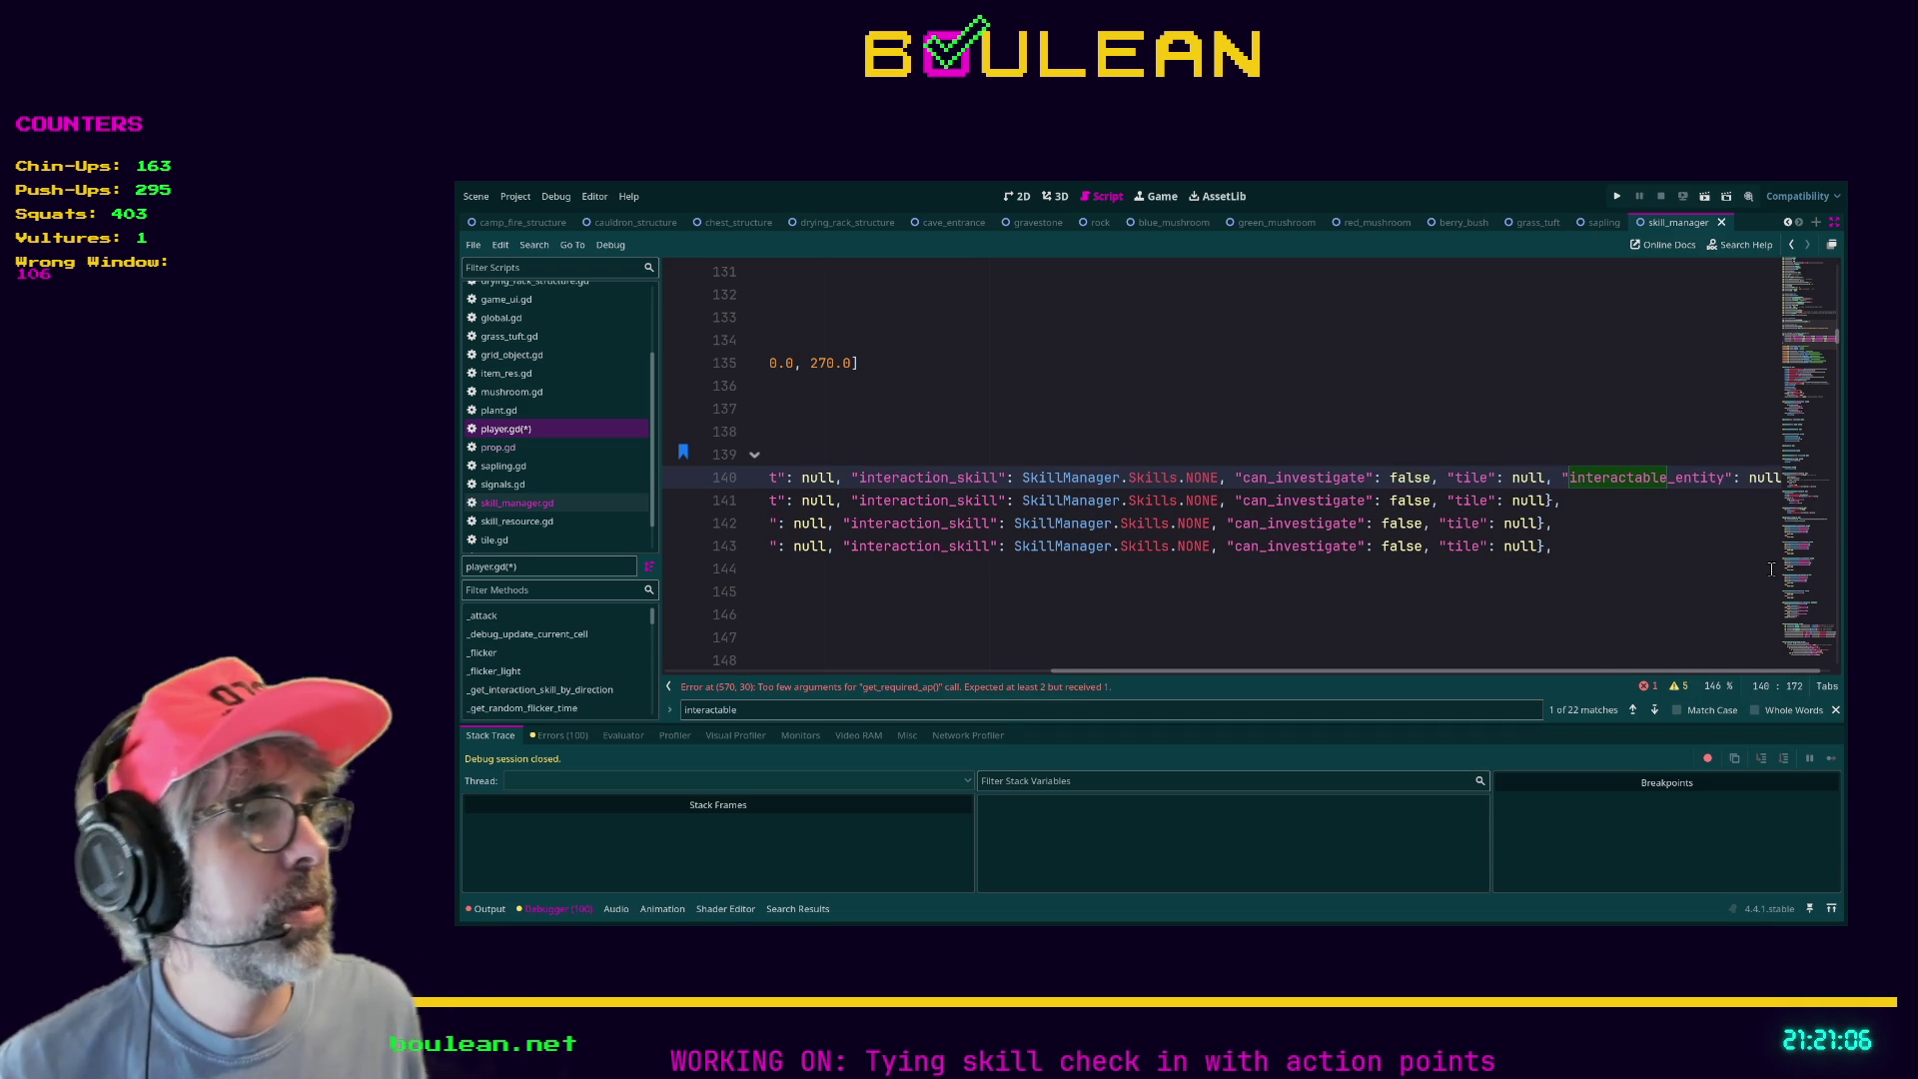
Check the new "interactable_entity": null entry on line 140, then switch to tile.gd.
scroll(1614, 668, "right", 1)
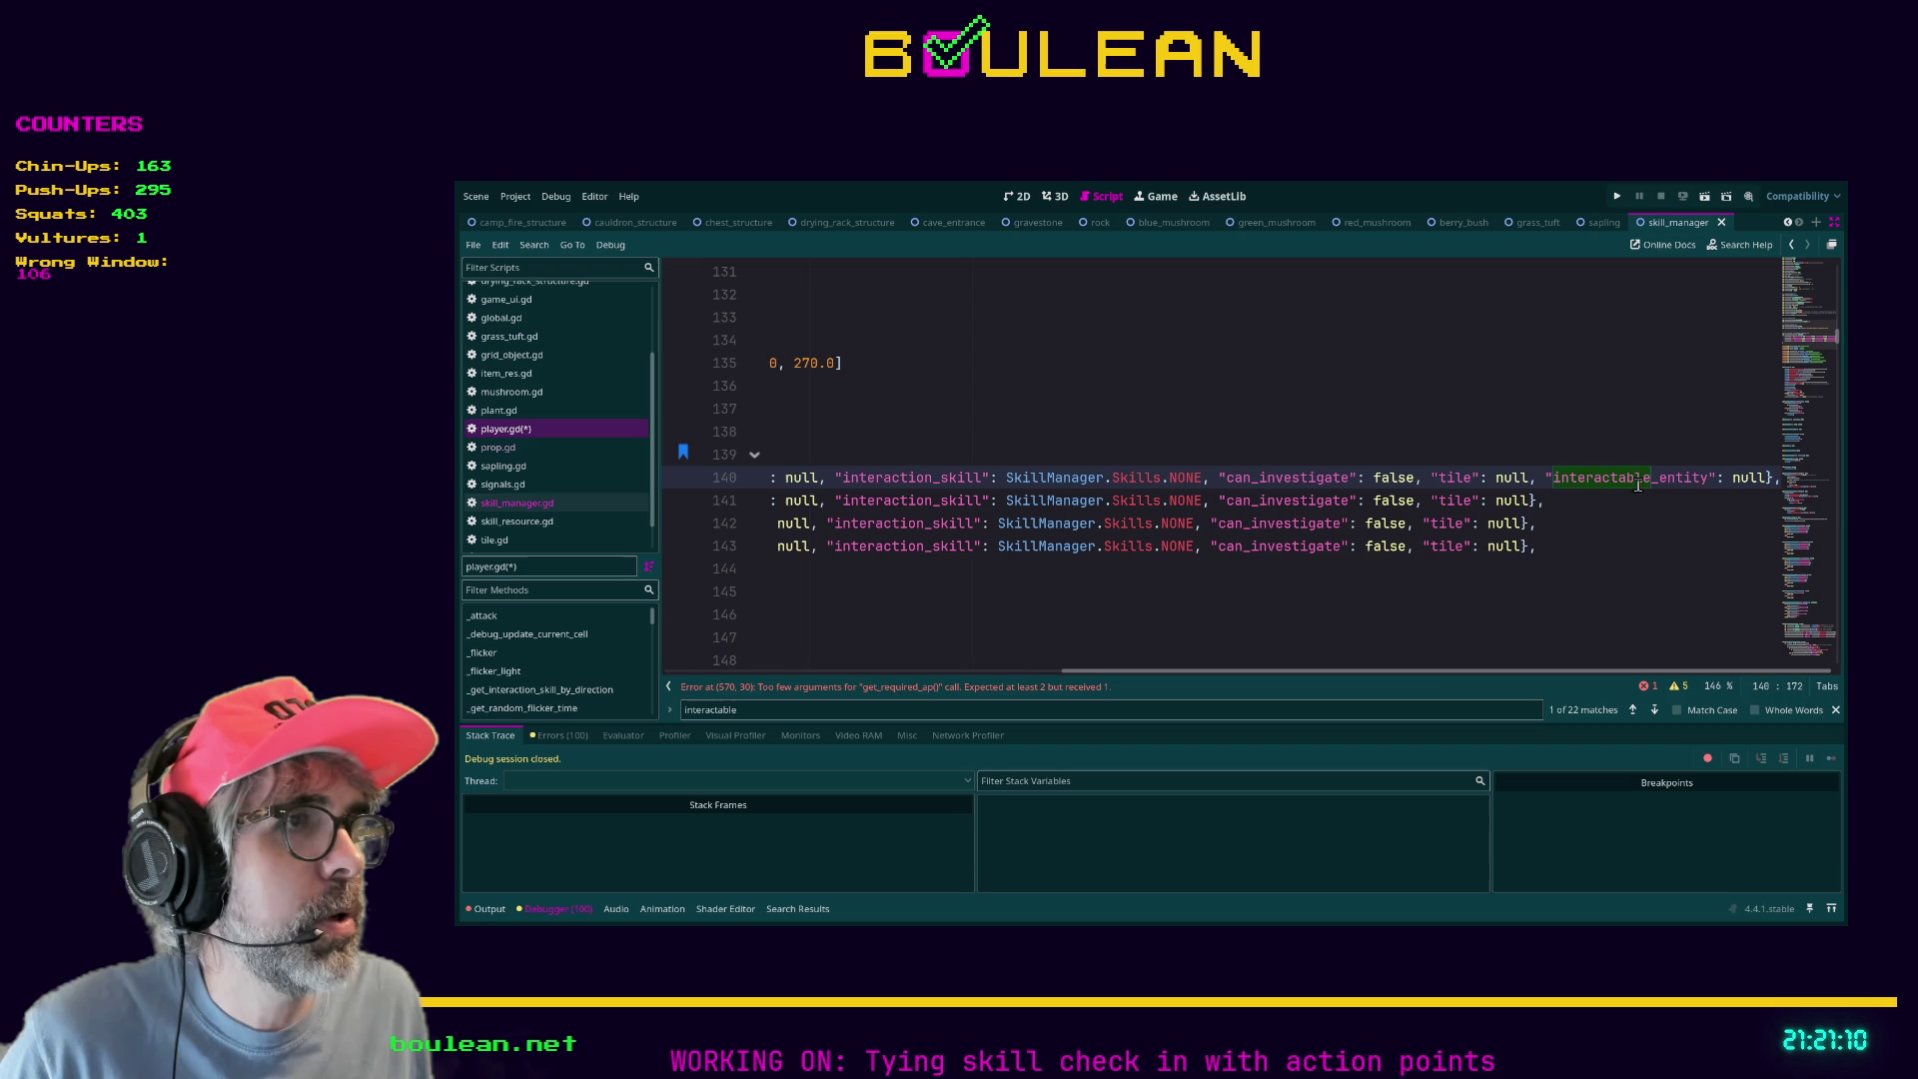
left_click(1545, 478)
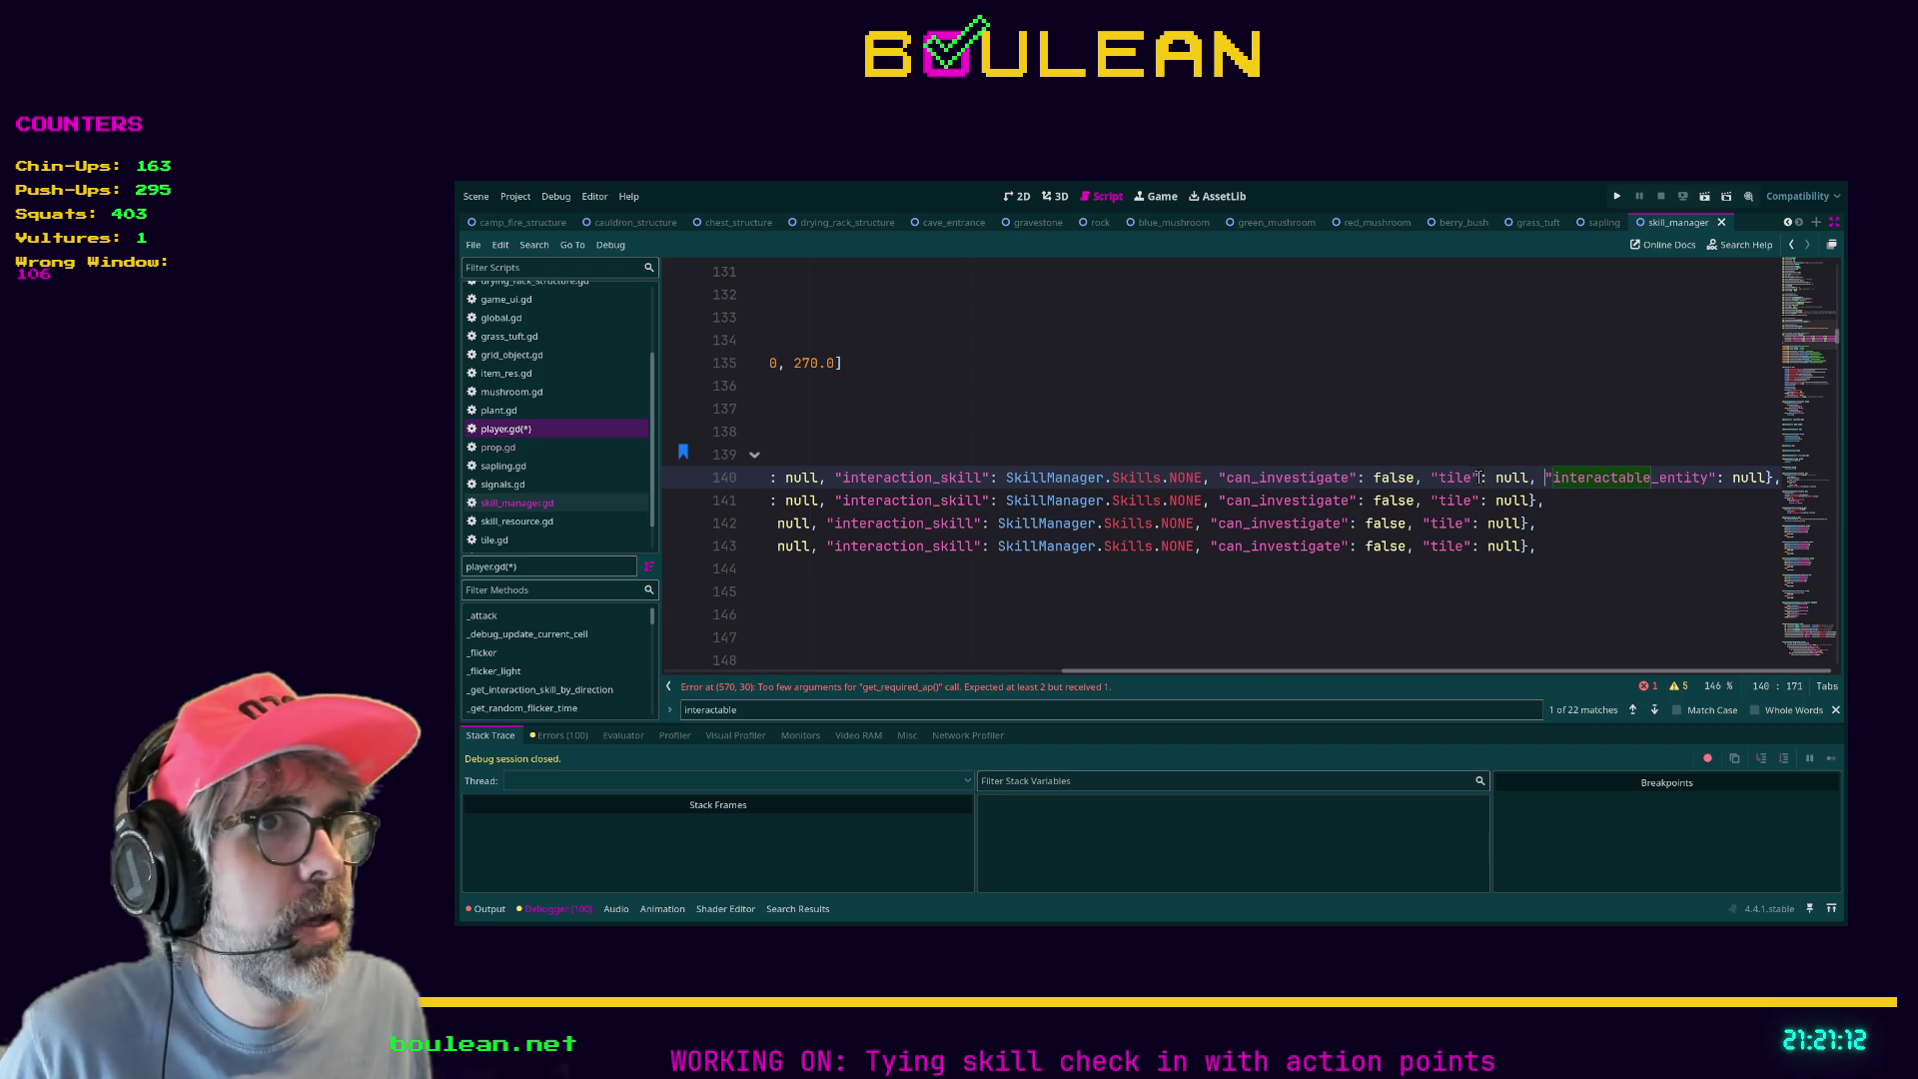
scroll(1202, 672, "left", 3)
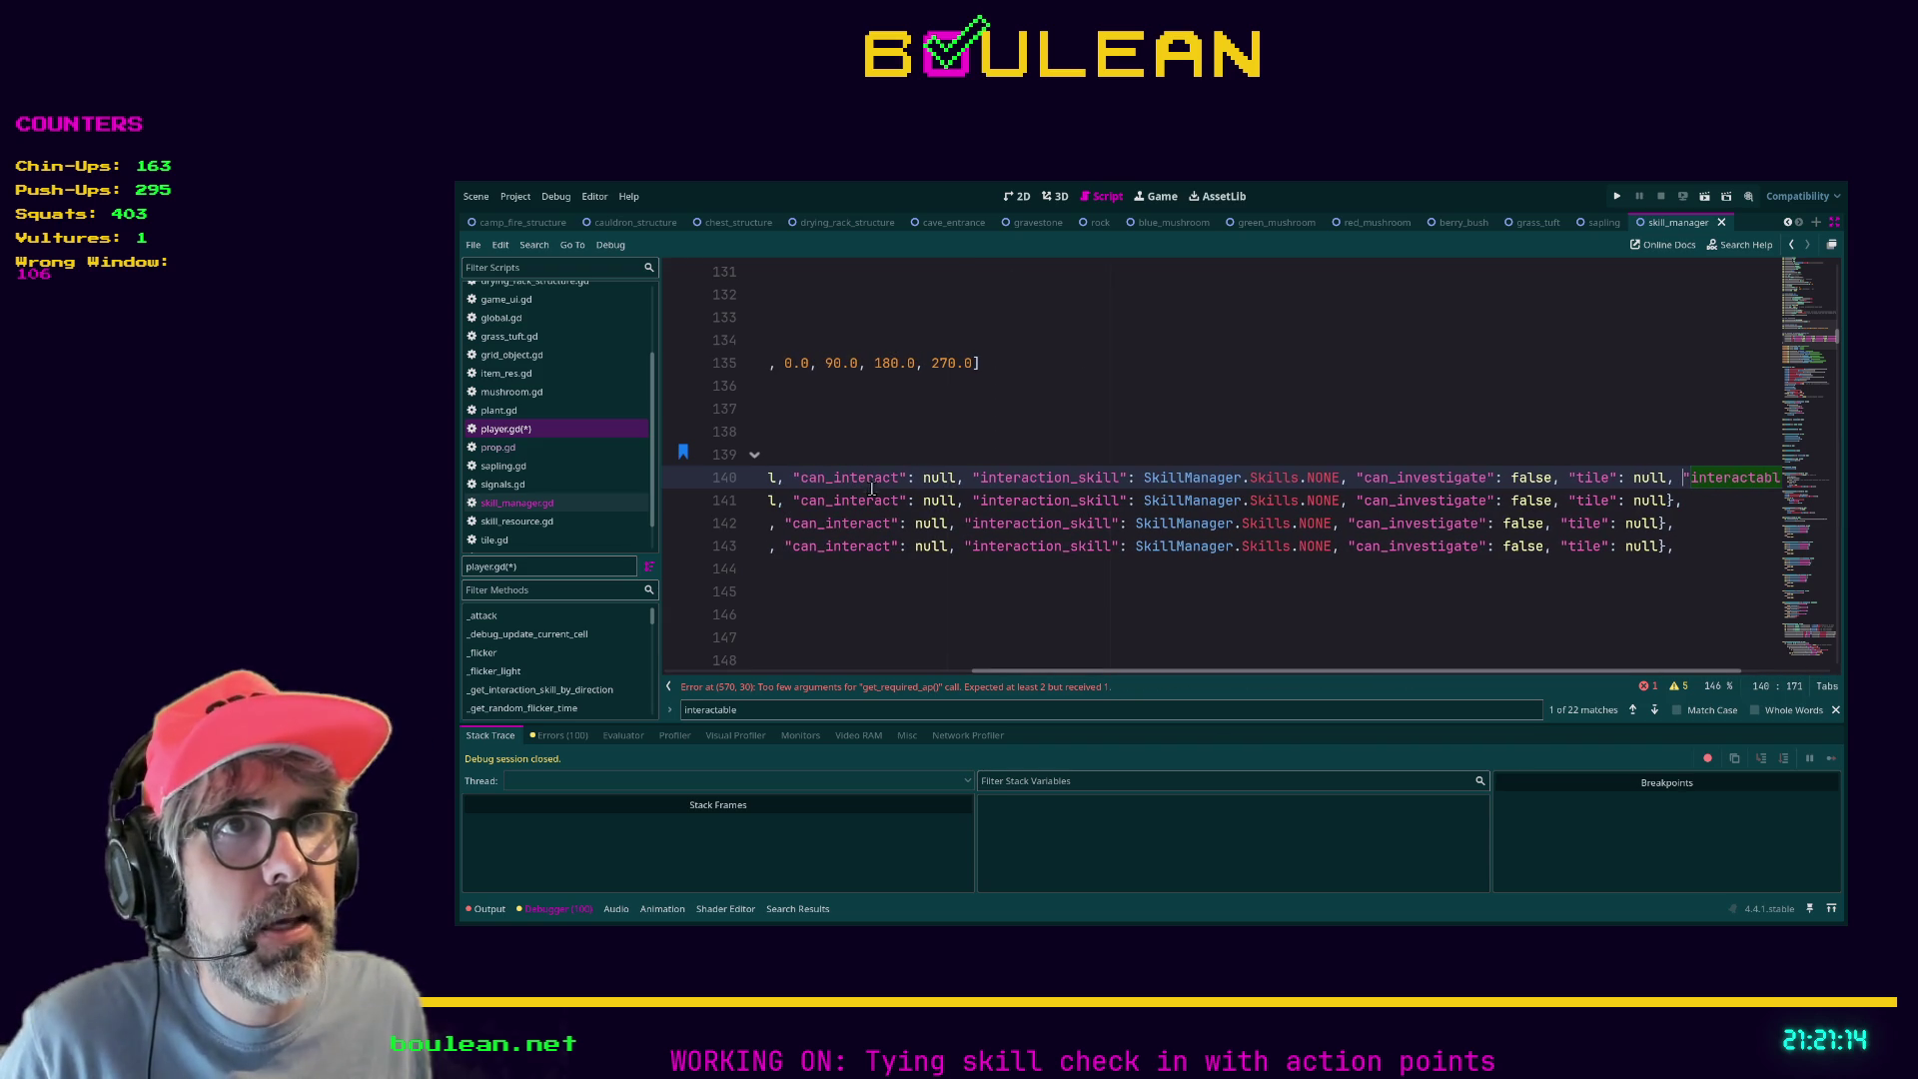
scroll(1291, 677, "right", 3)
left_click(1610, 479)
left_click_drag(1549, 479, 1774, 478)
left_click(1440, 477)
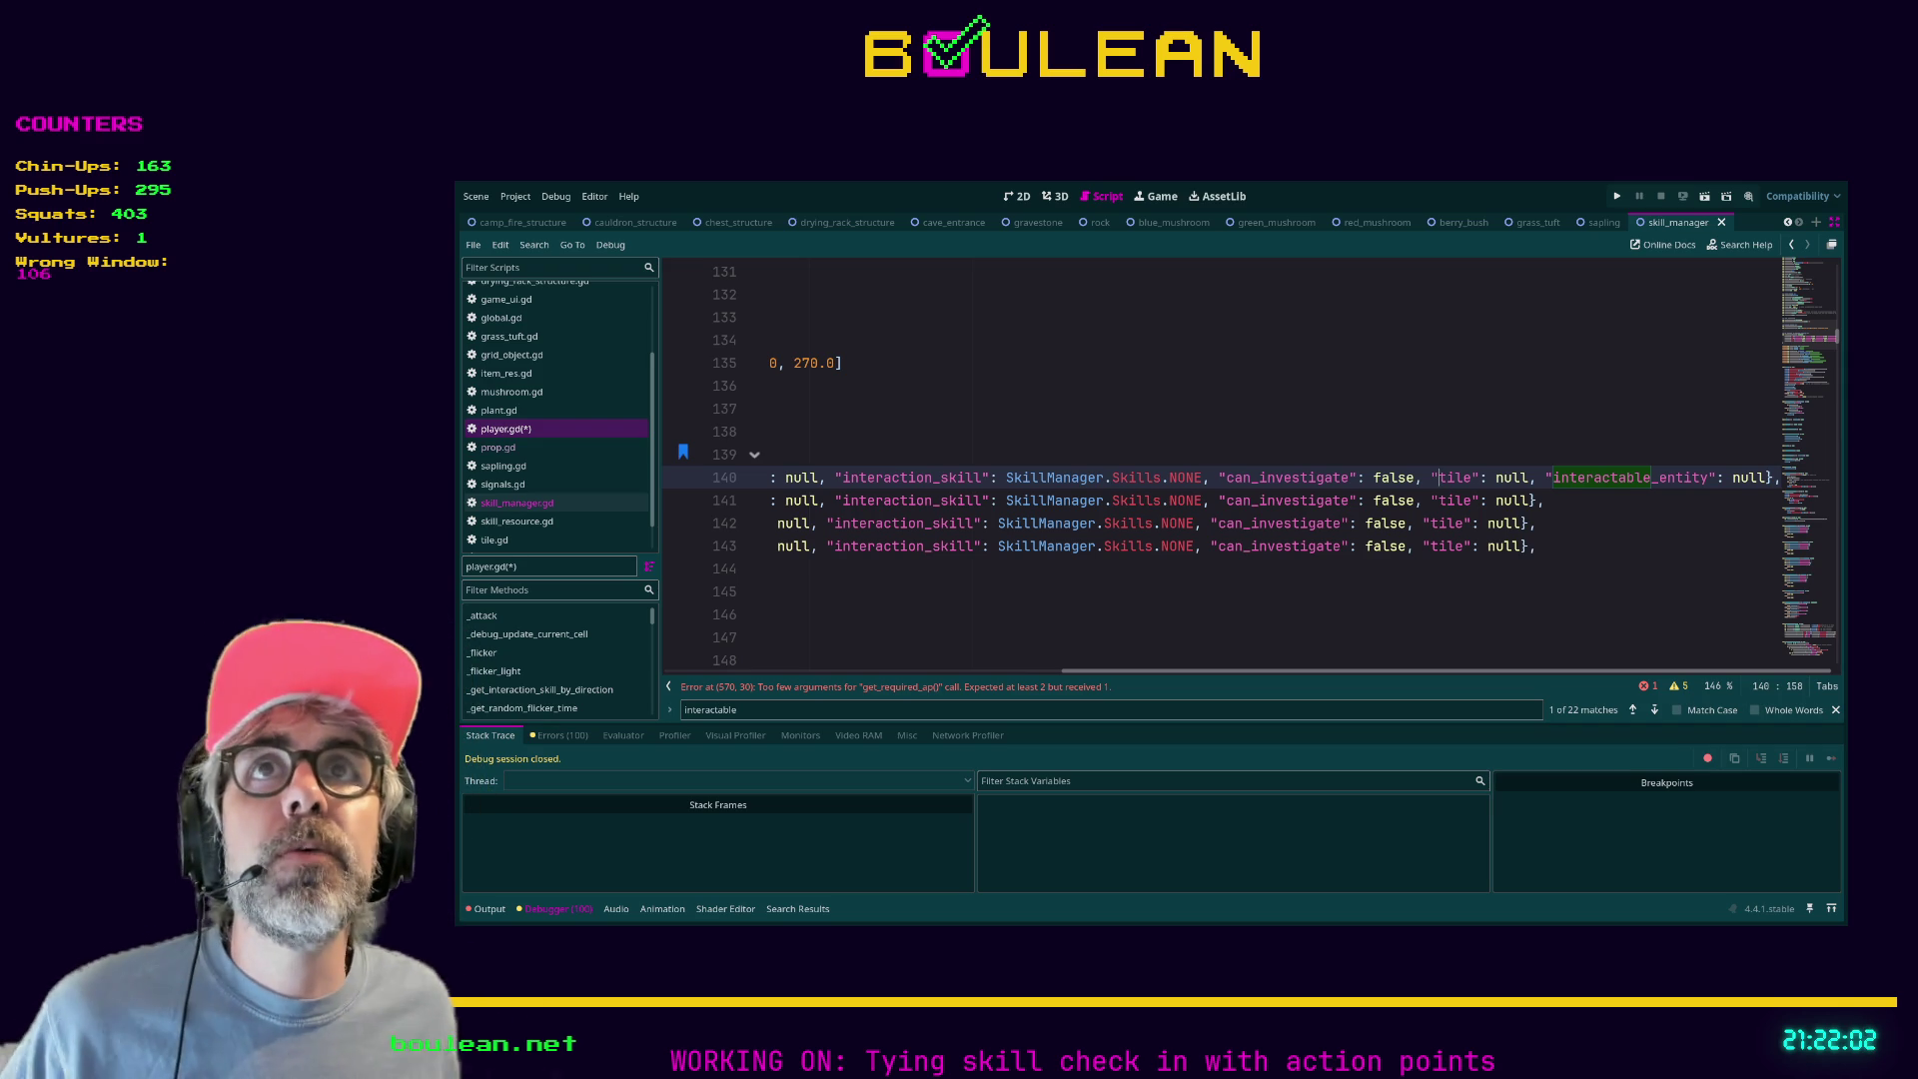
left_click_drag(1149, 674, 751, 697)
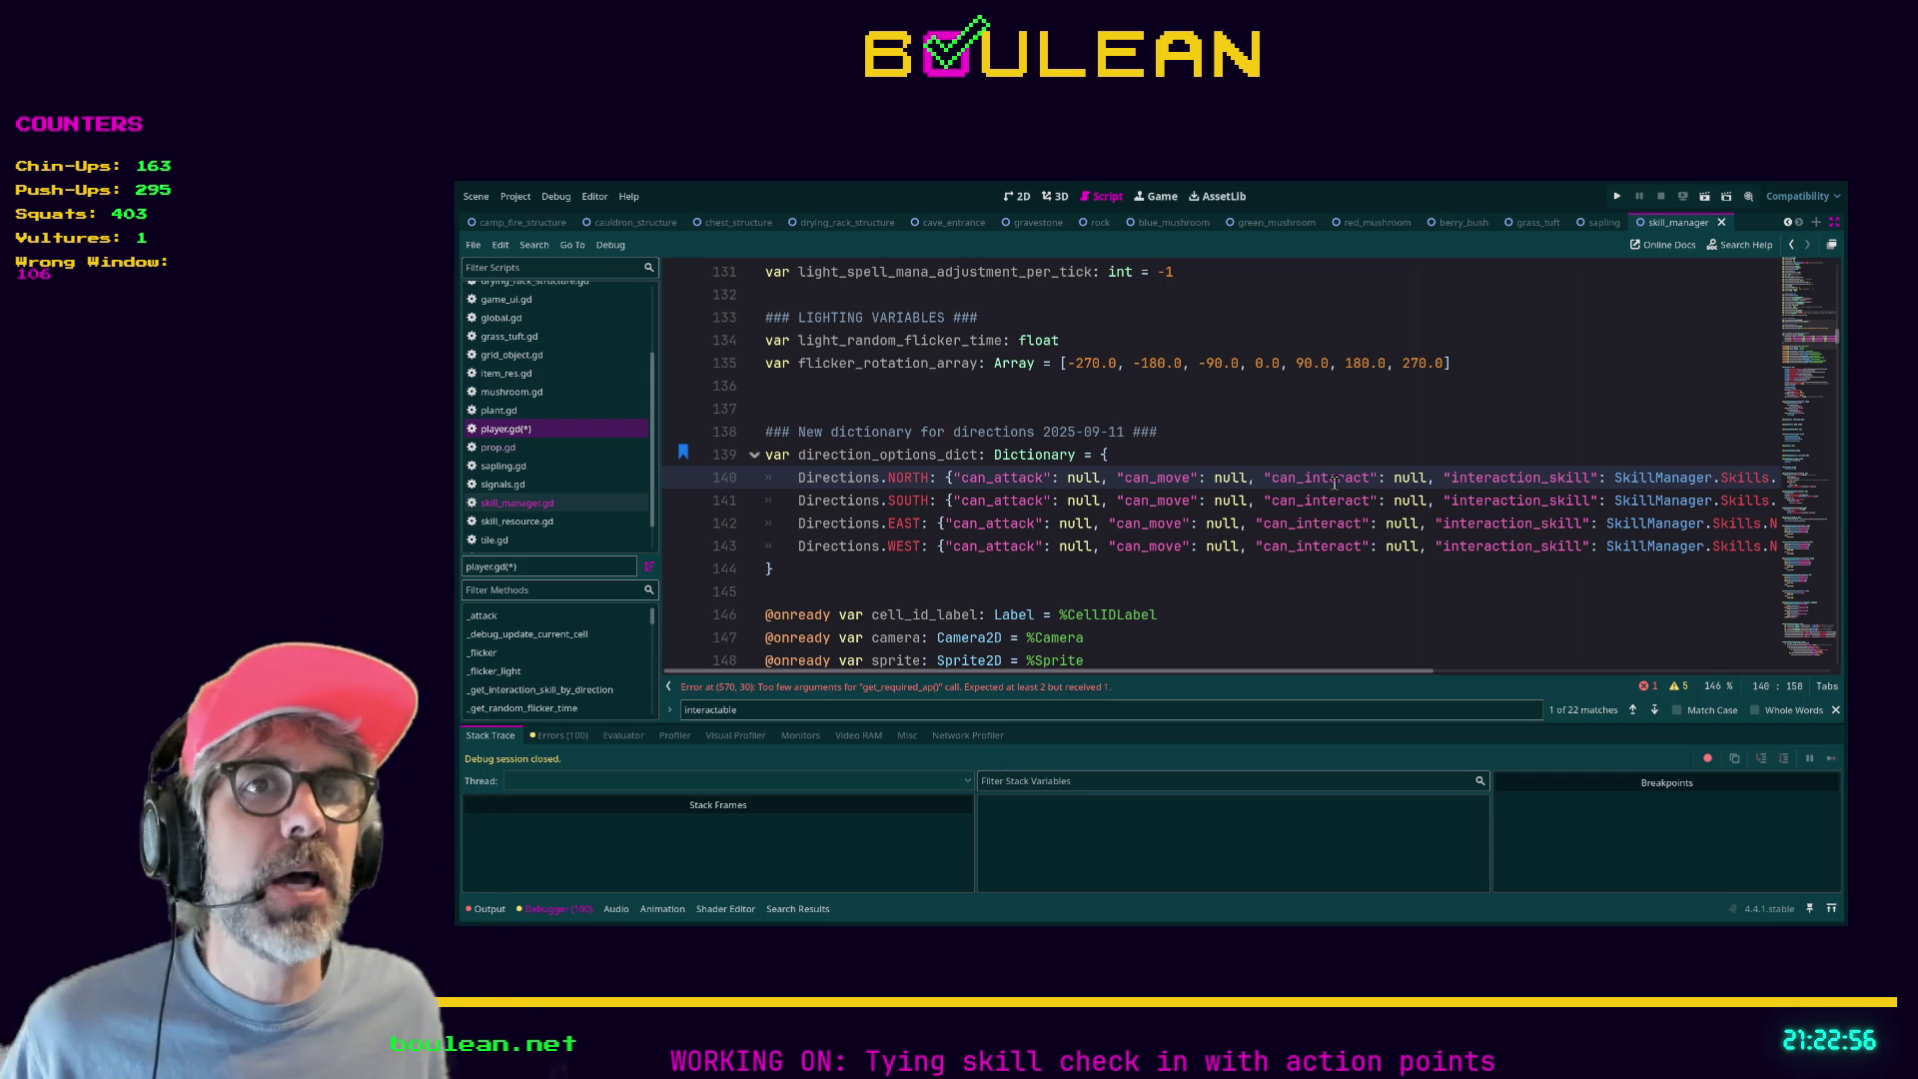
left_click(529, 540)
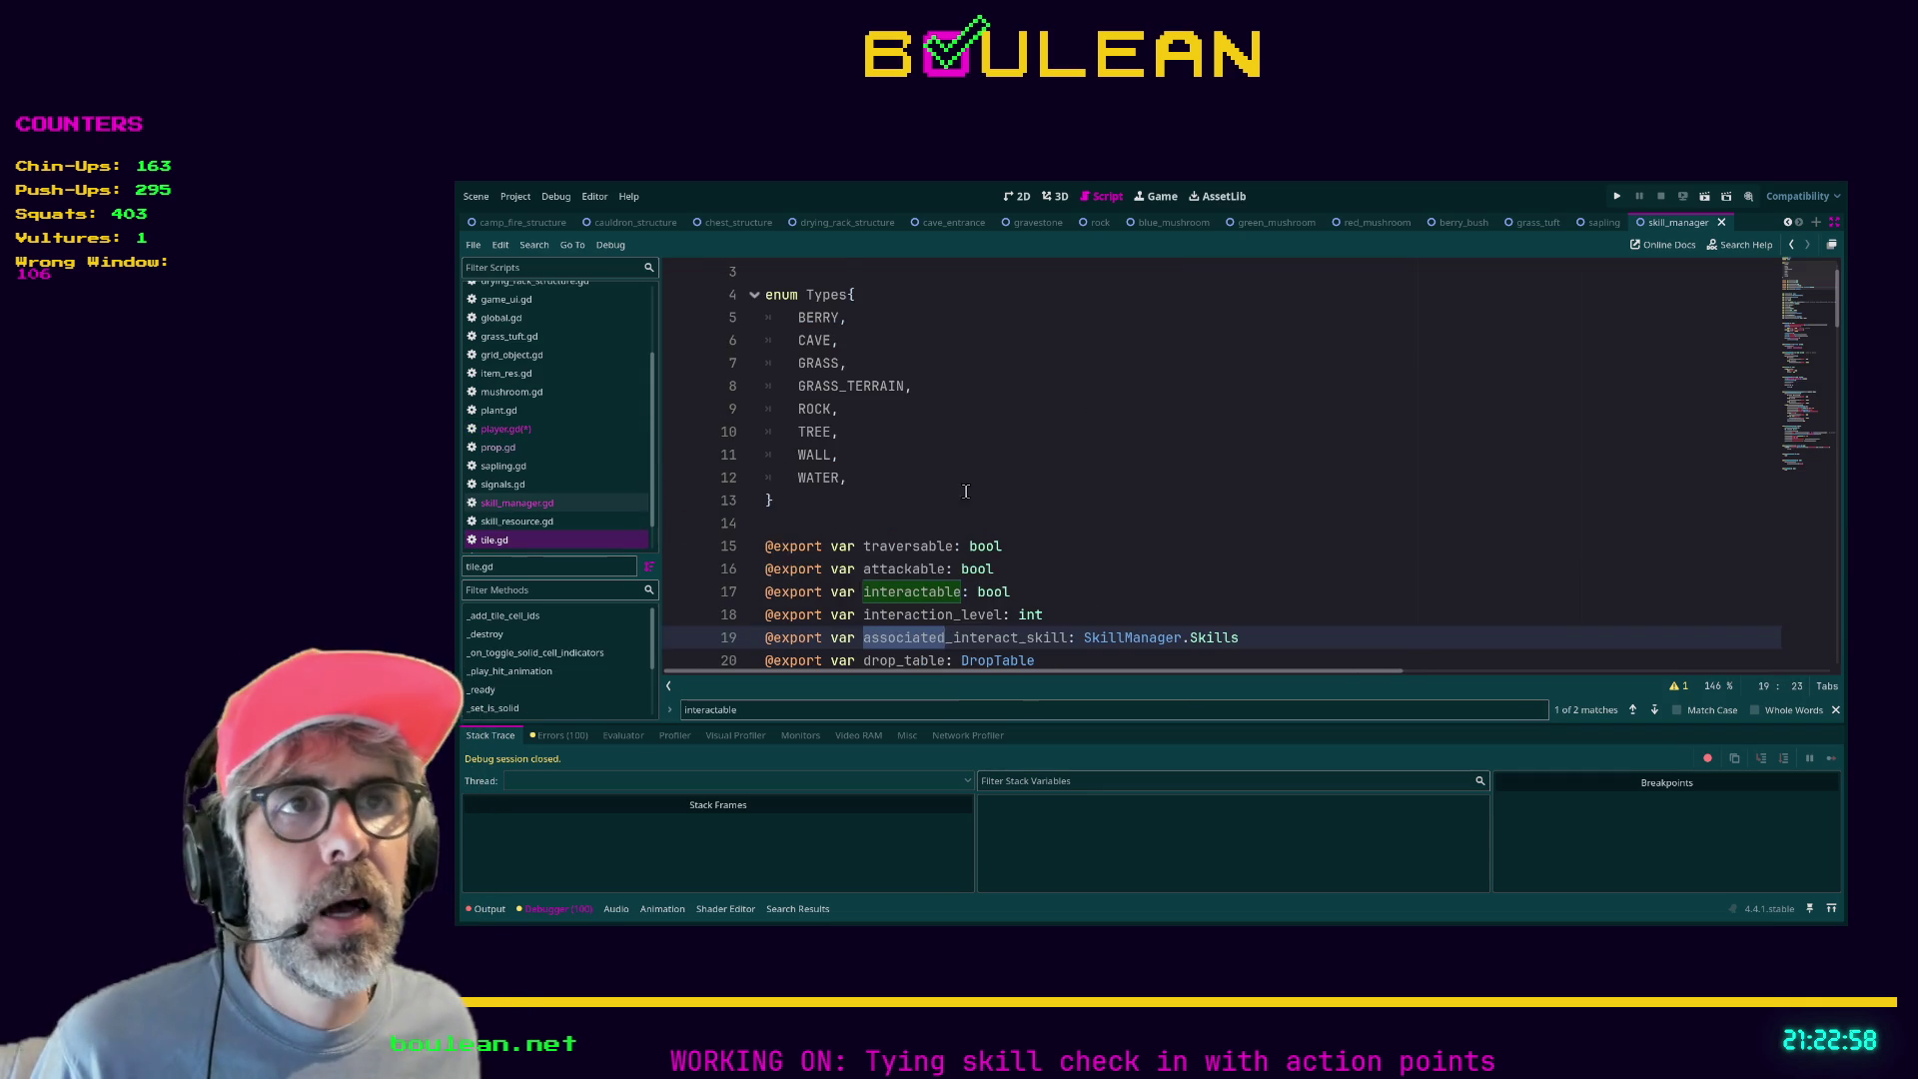
Look over the inhabitant: GridObject declaration in tile.gd, then switch back to player.gd.
scroll(1020, 476, "down", 5)
left_click(1058, 400)
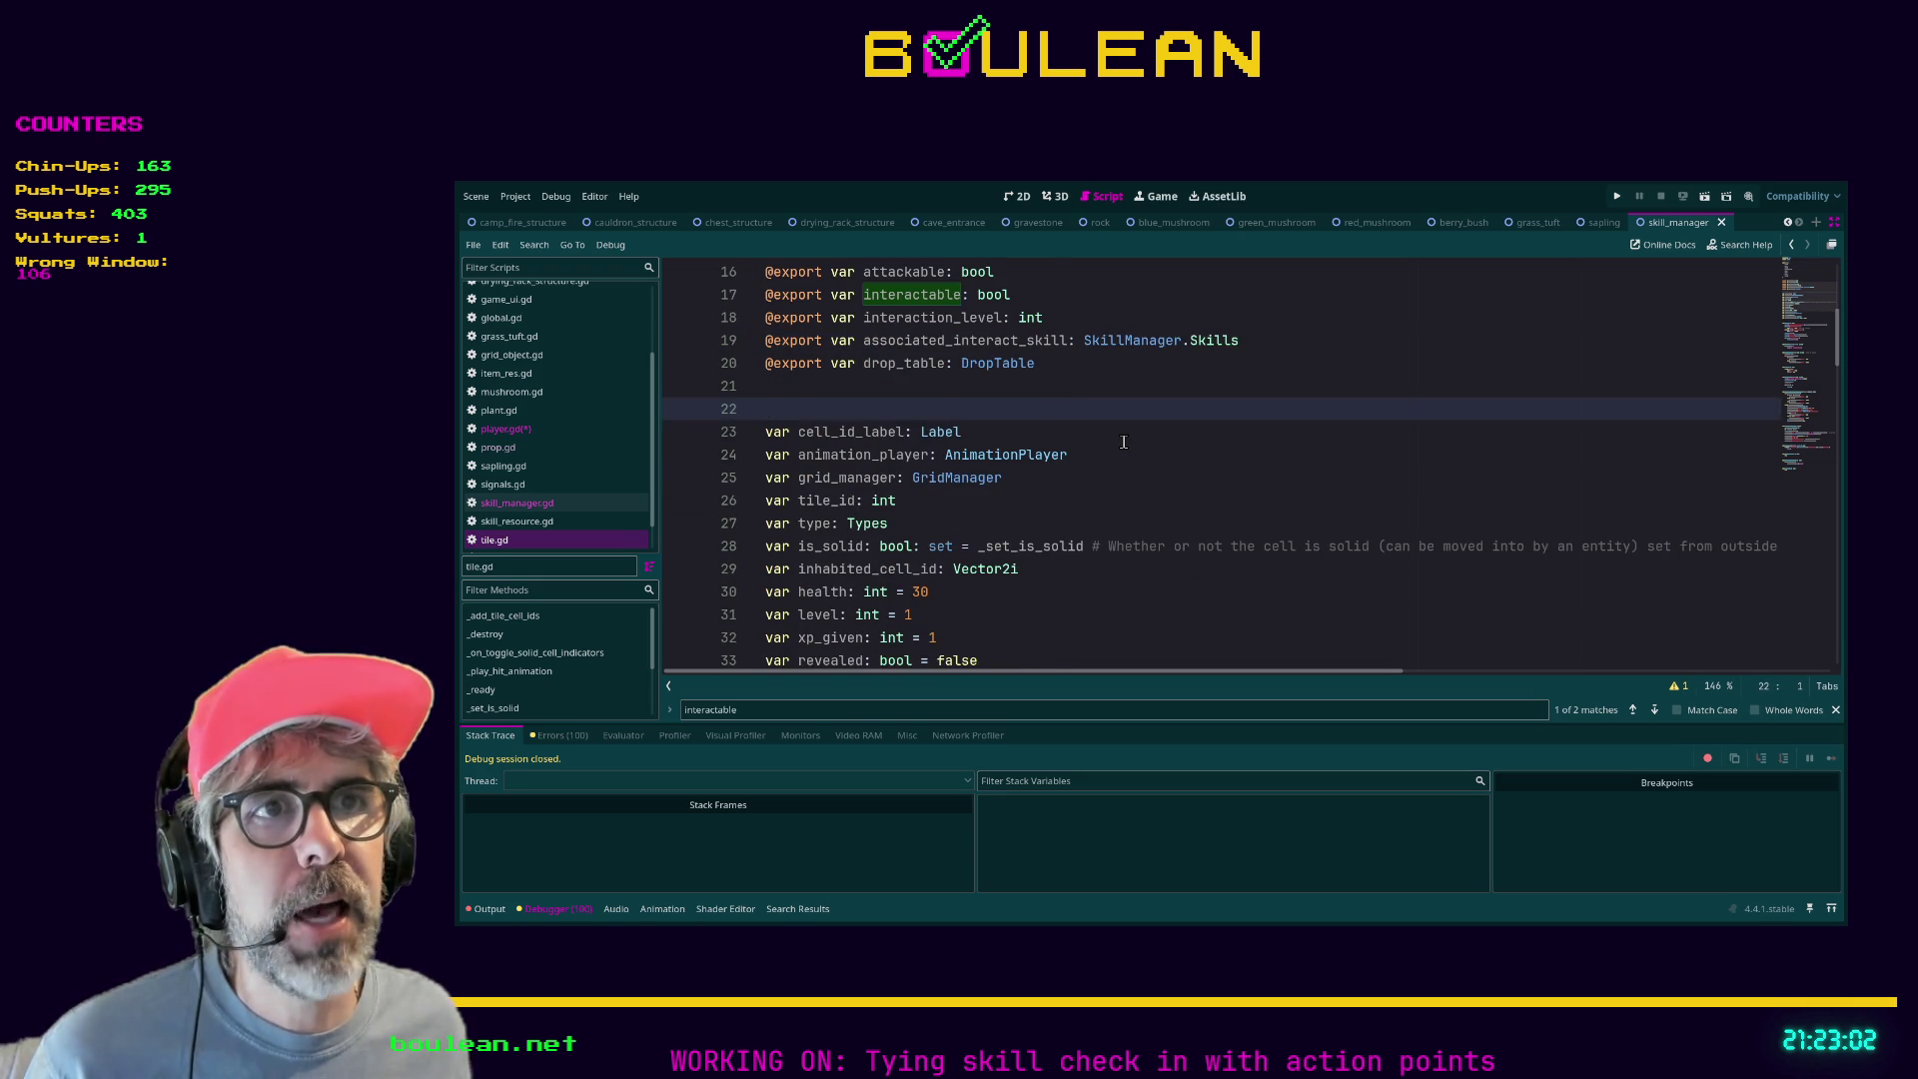
scroll(1123, 442, "down", 1)
scroll(1123, 442, "down", 1)
left_click_drag(977, 546, 796, 548)
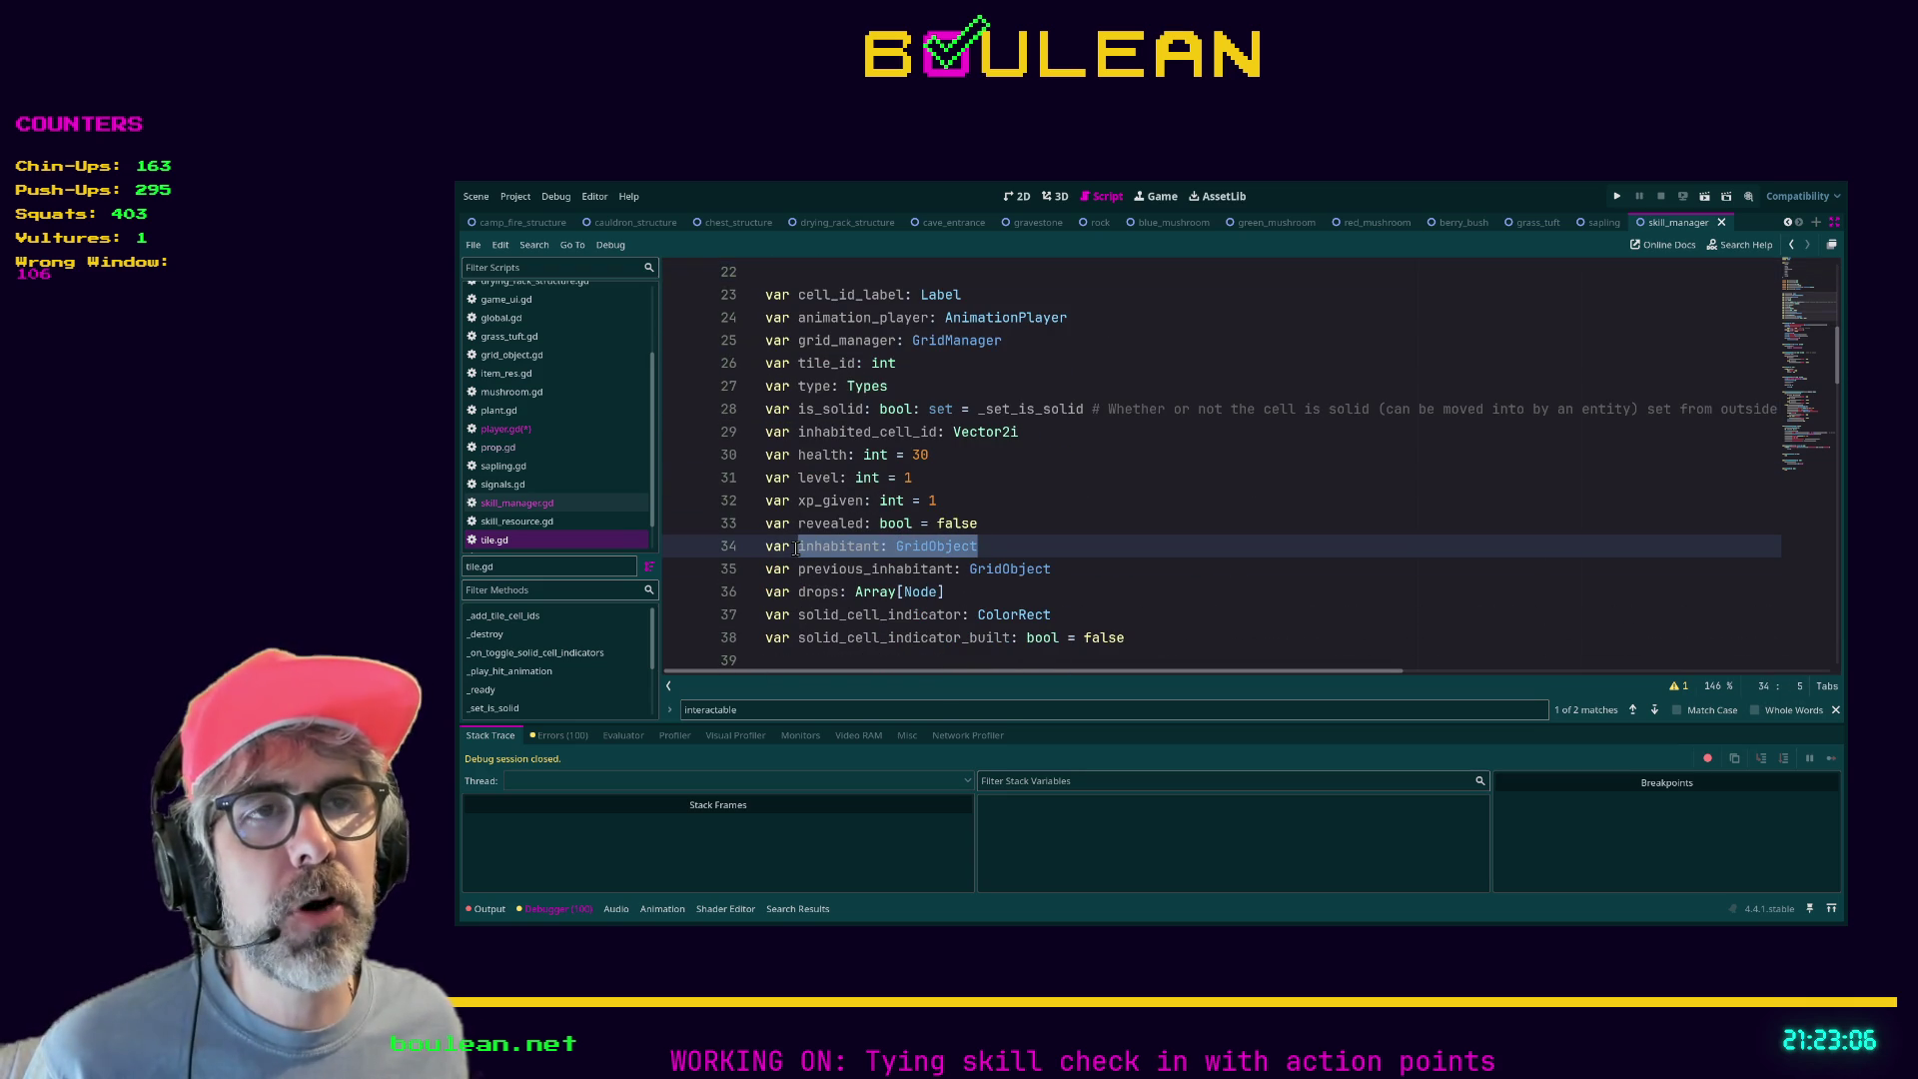
left_click(796, 549)
left_click_drag(1025, 546, 791, 550)
left_click(789, 547)
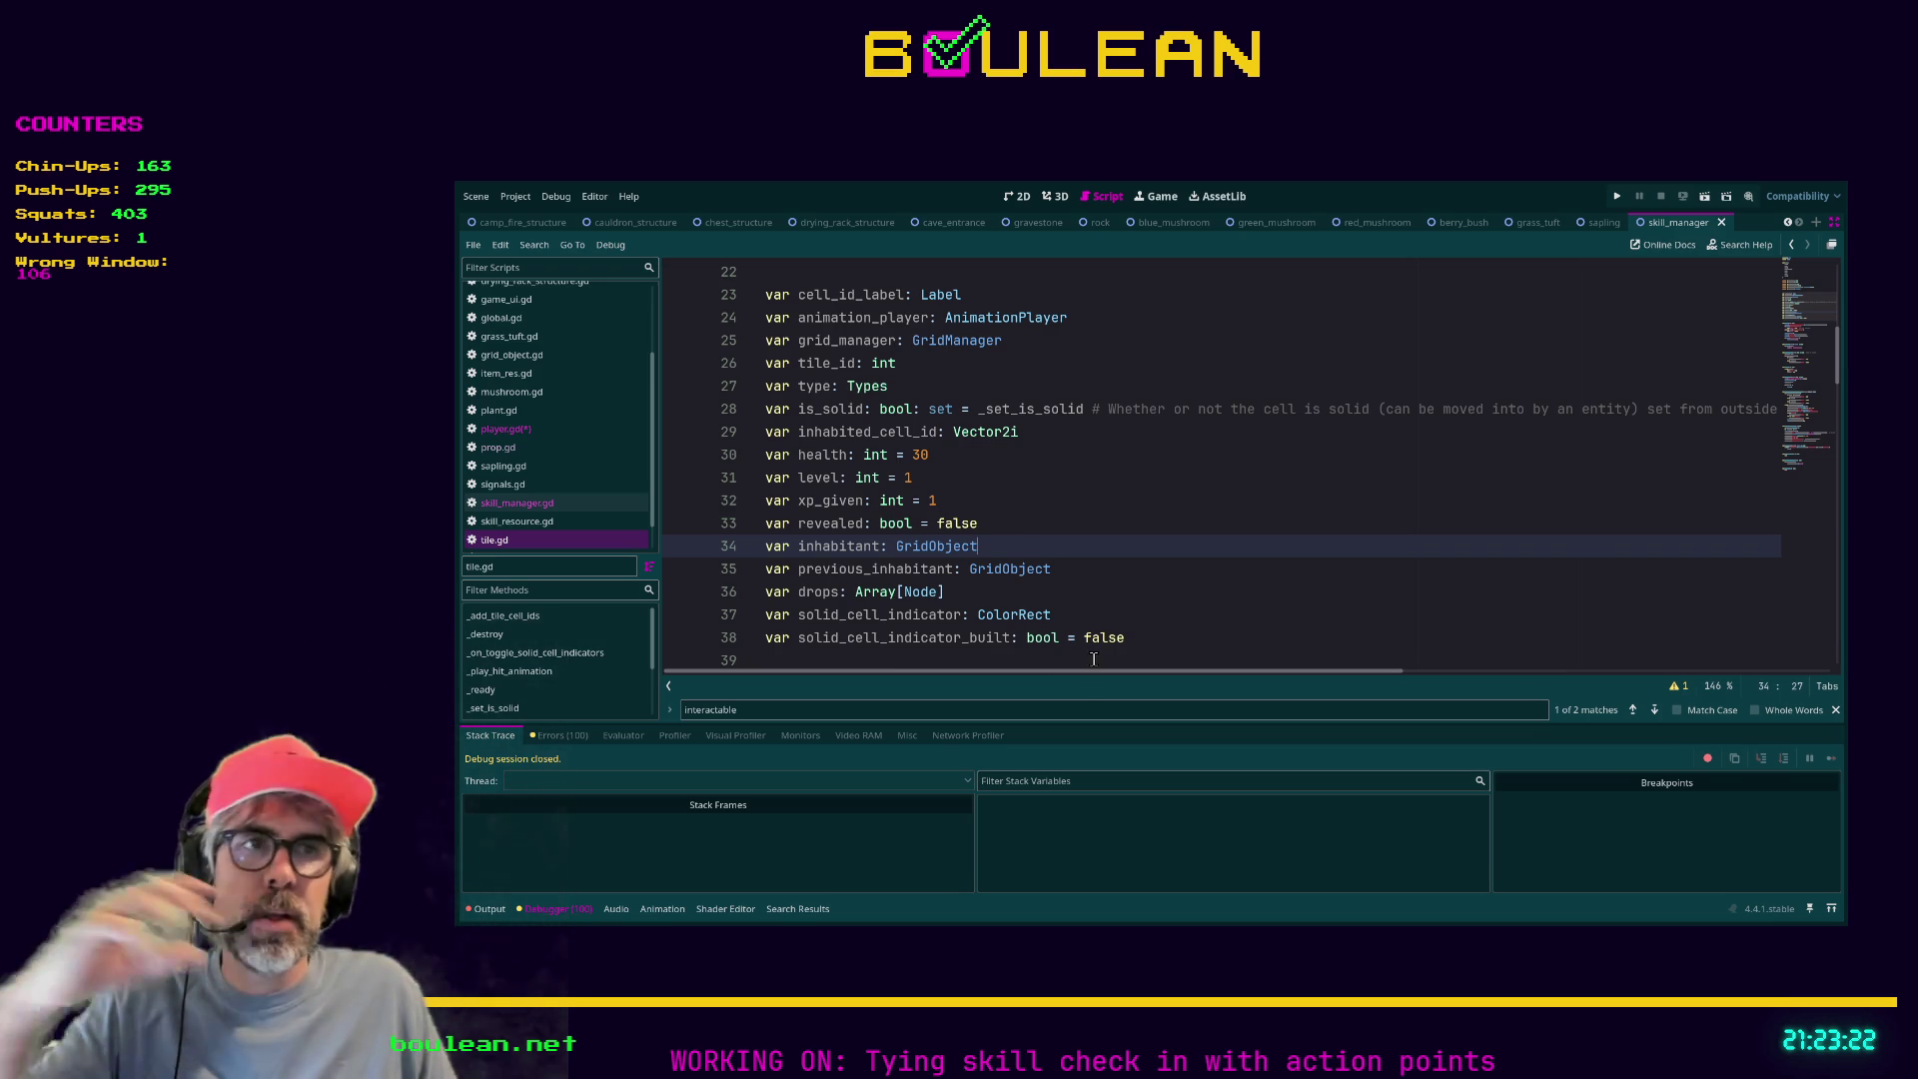
left_click(504, 430)
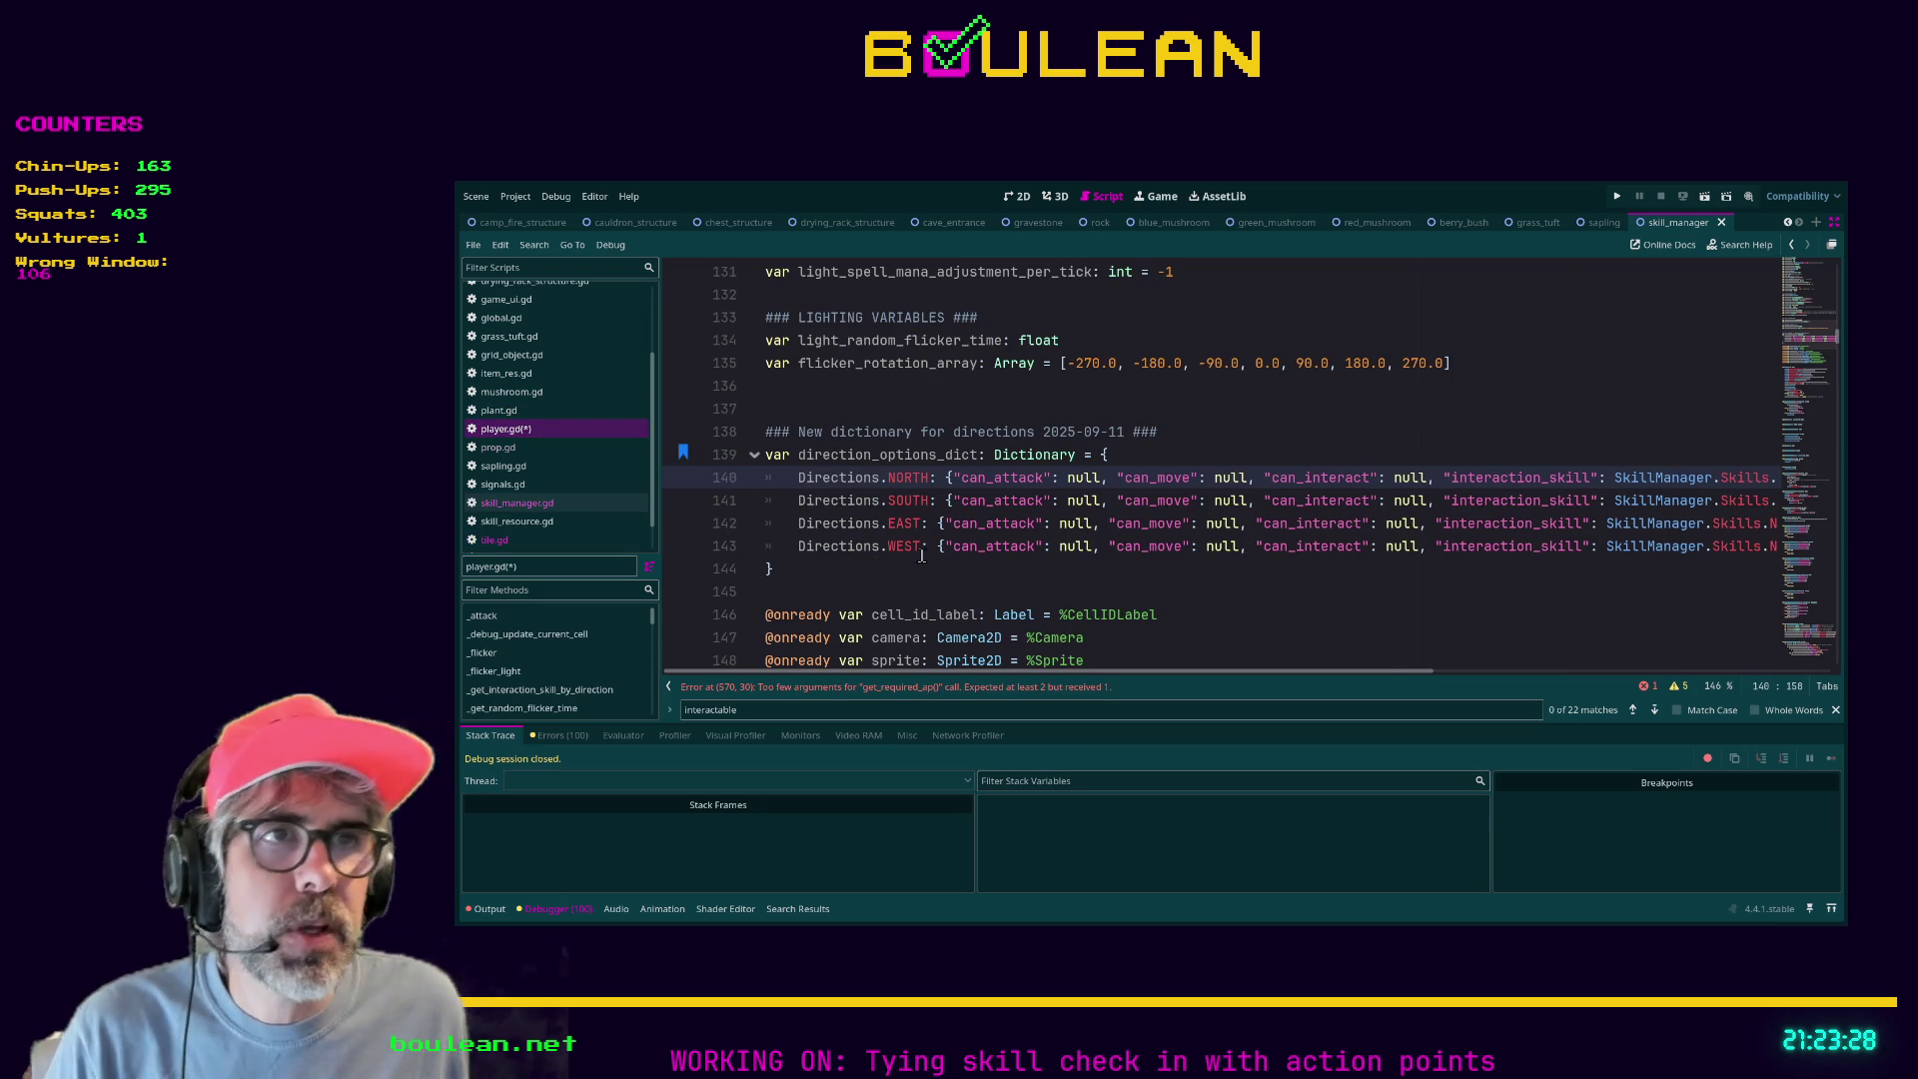
Save player.gd and inspect the "tile" keys across the direction entries on lines 140–143.
left_click(911, 588)
key("ctrl+s")
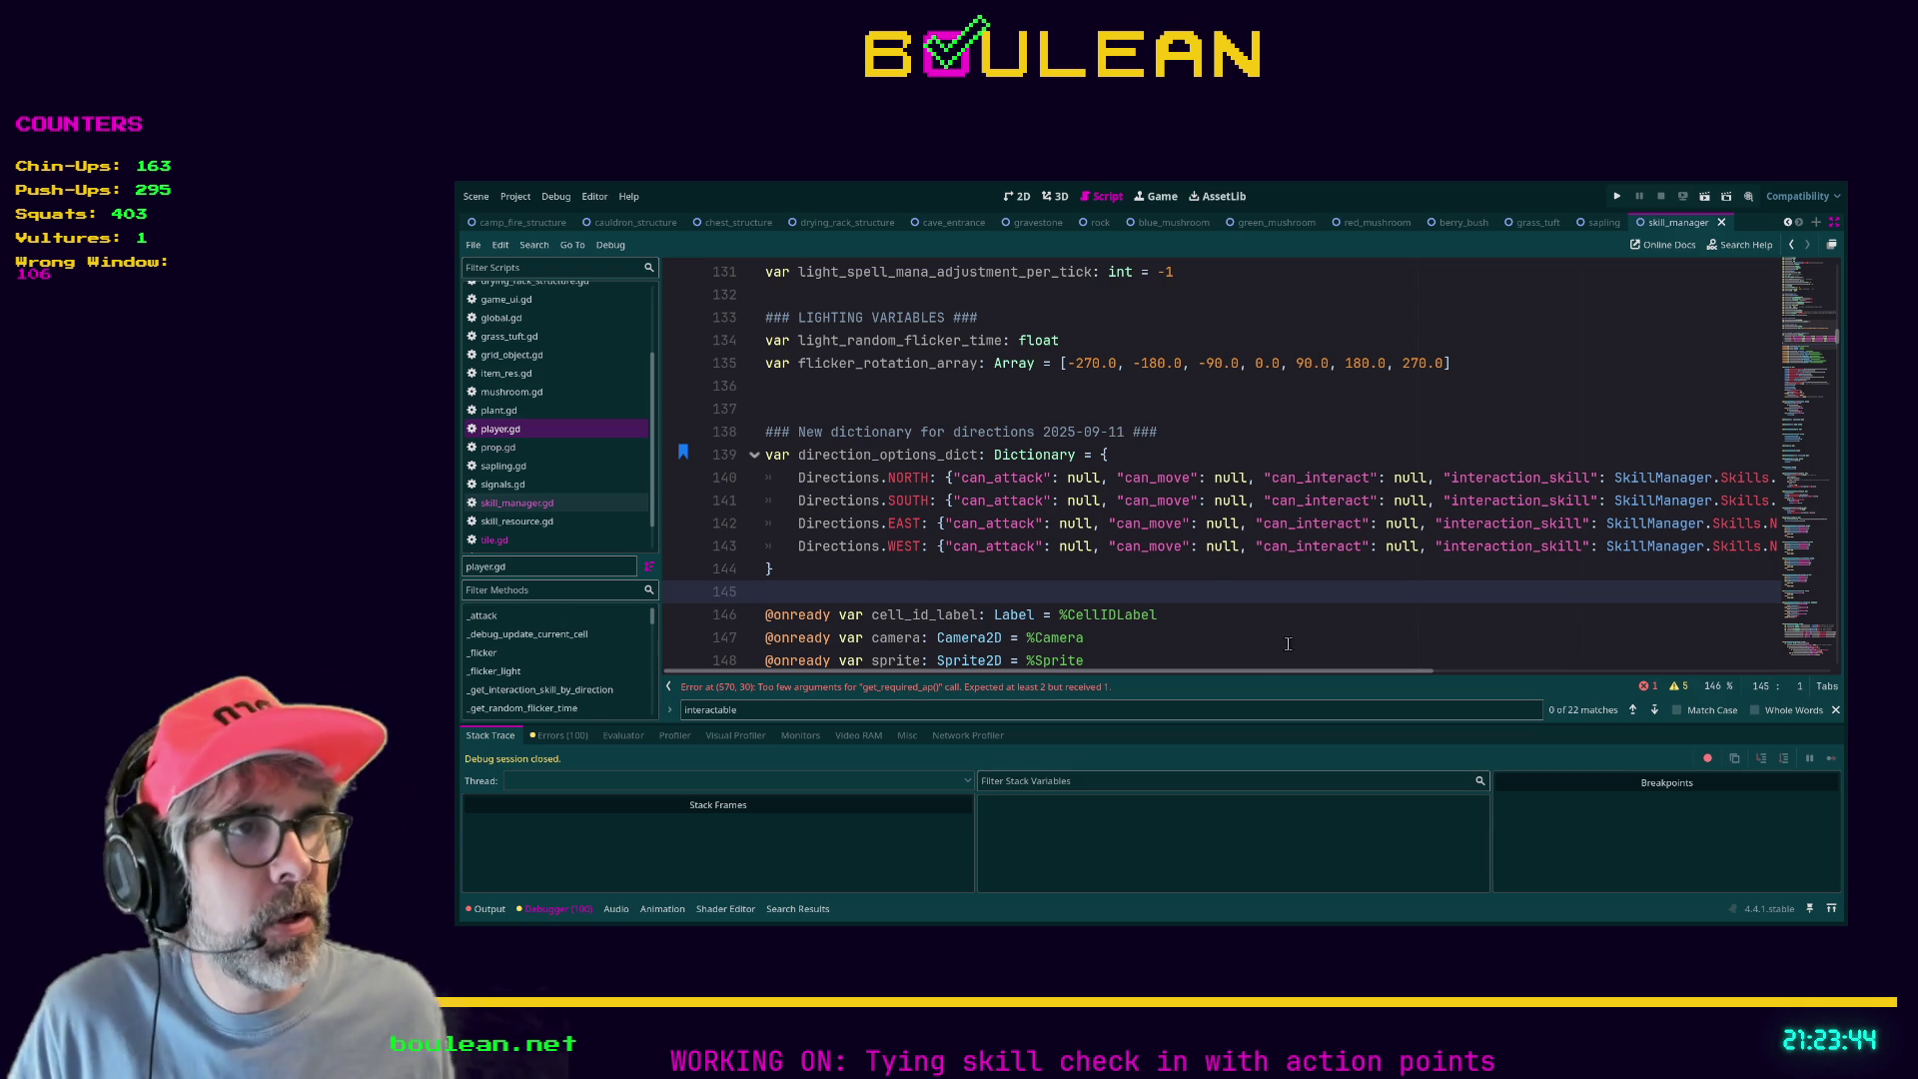
left_click_drag(1243, 674, 1661, 676)
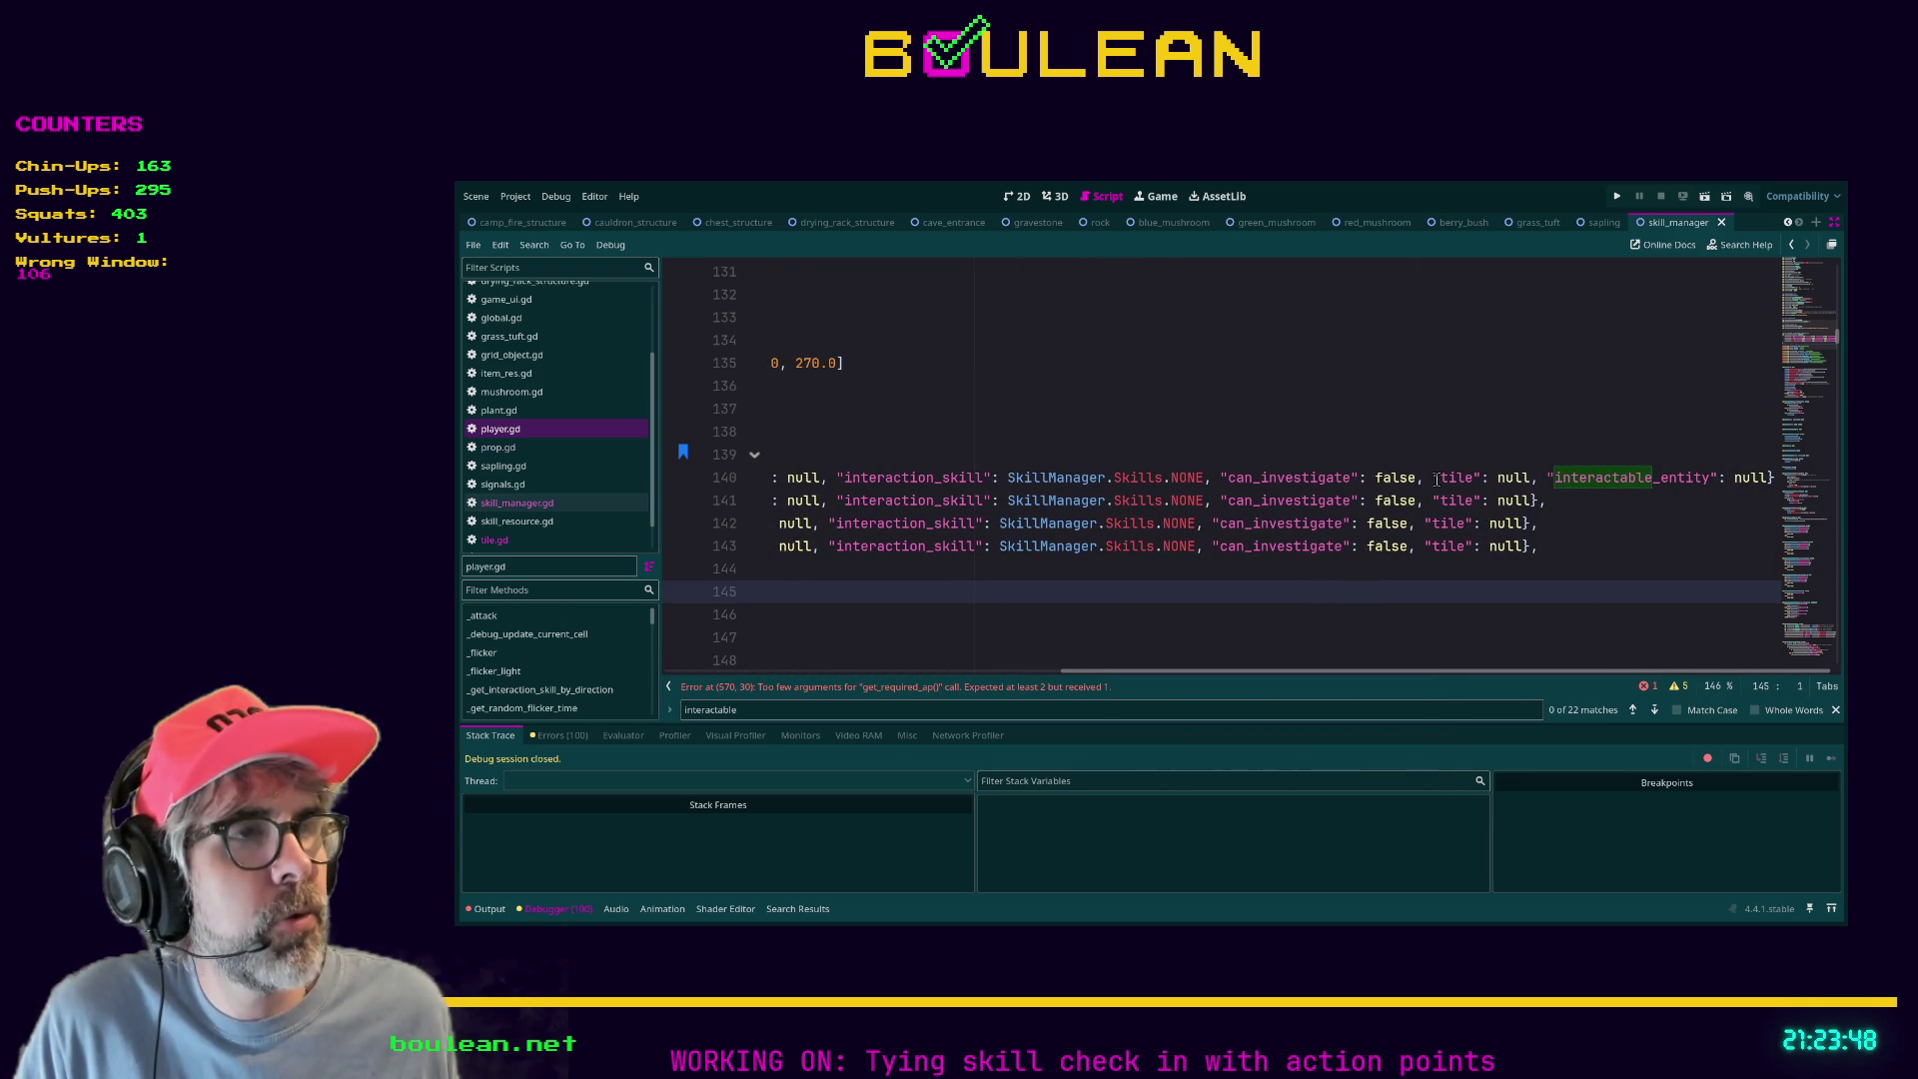
left_click_drag(1433, 477, 1533, 477)
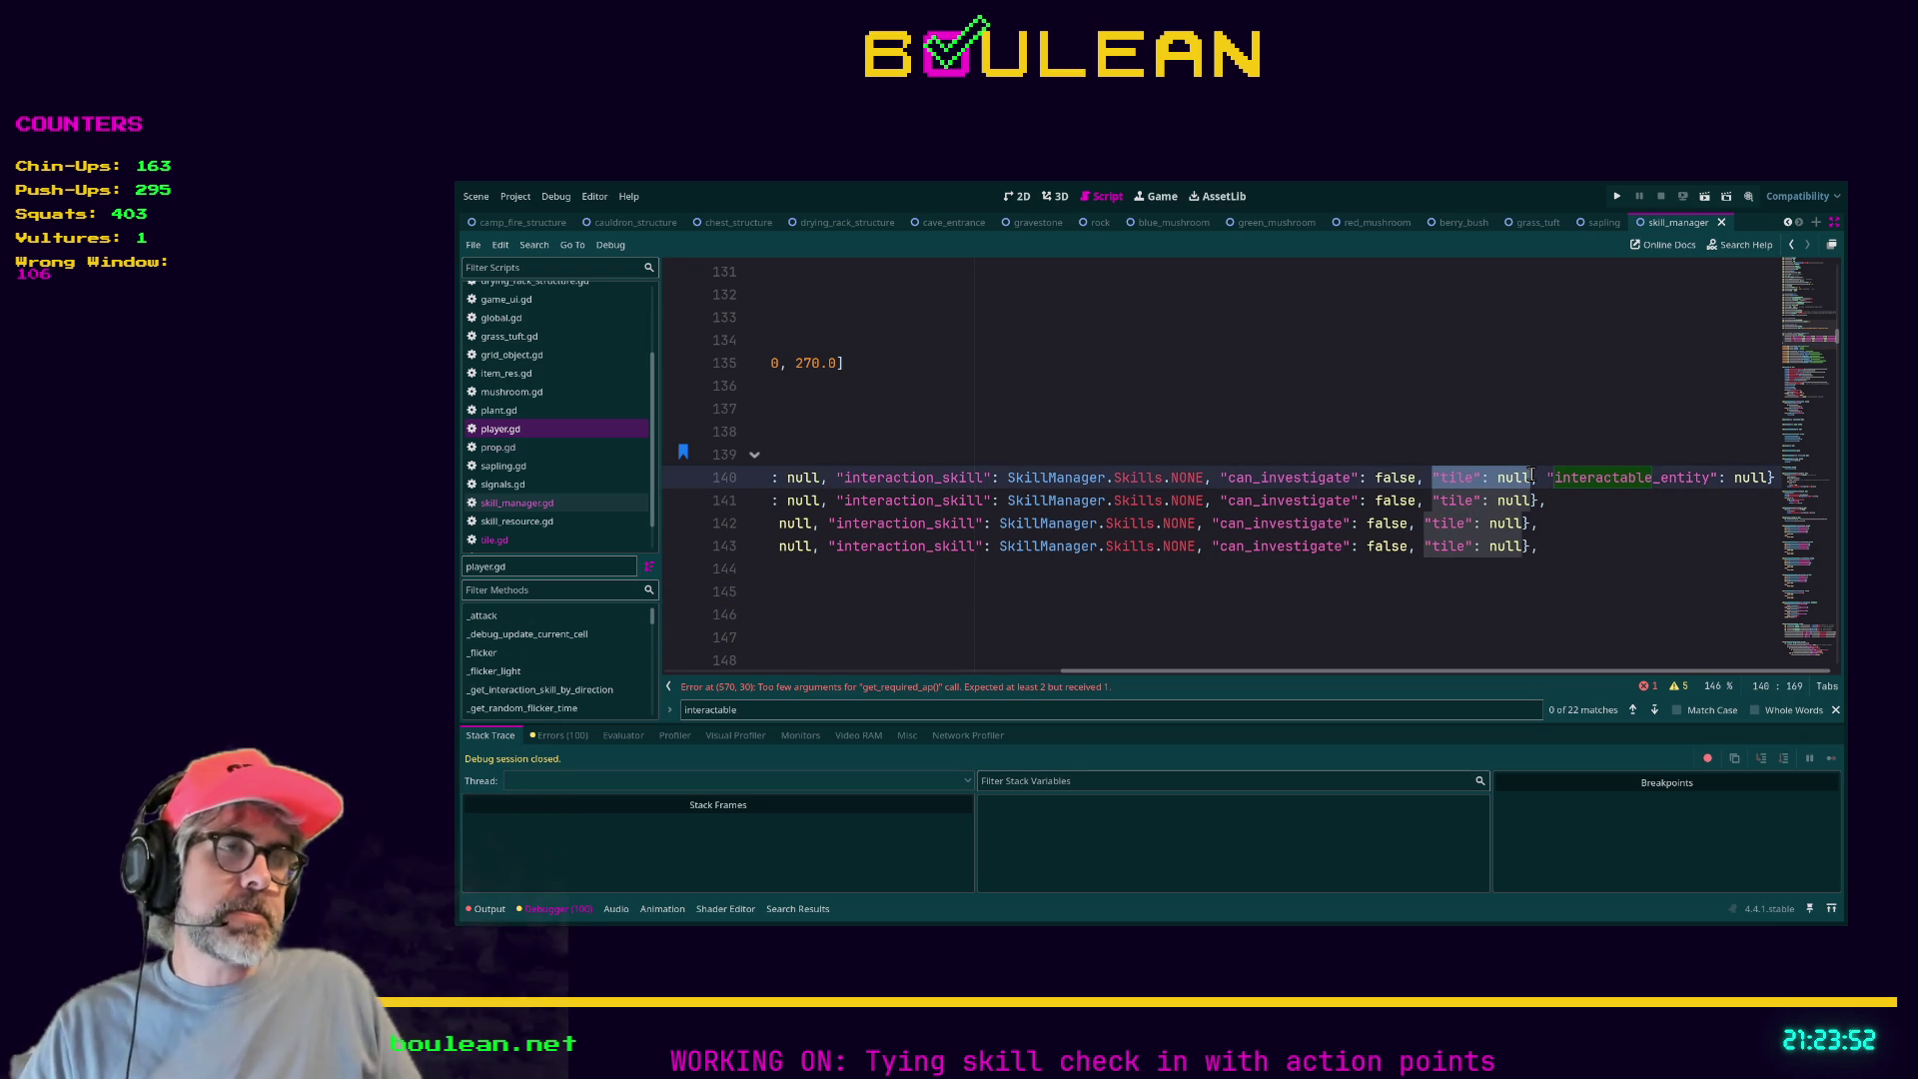
left_click(1535, 477)
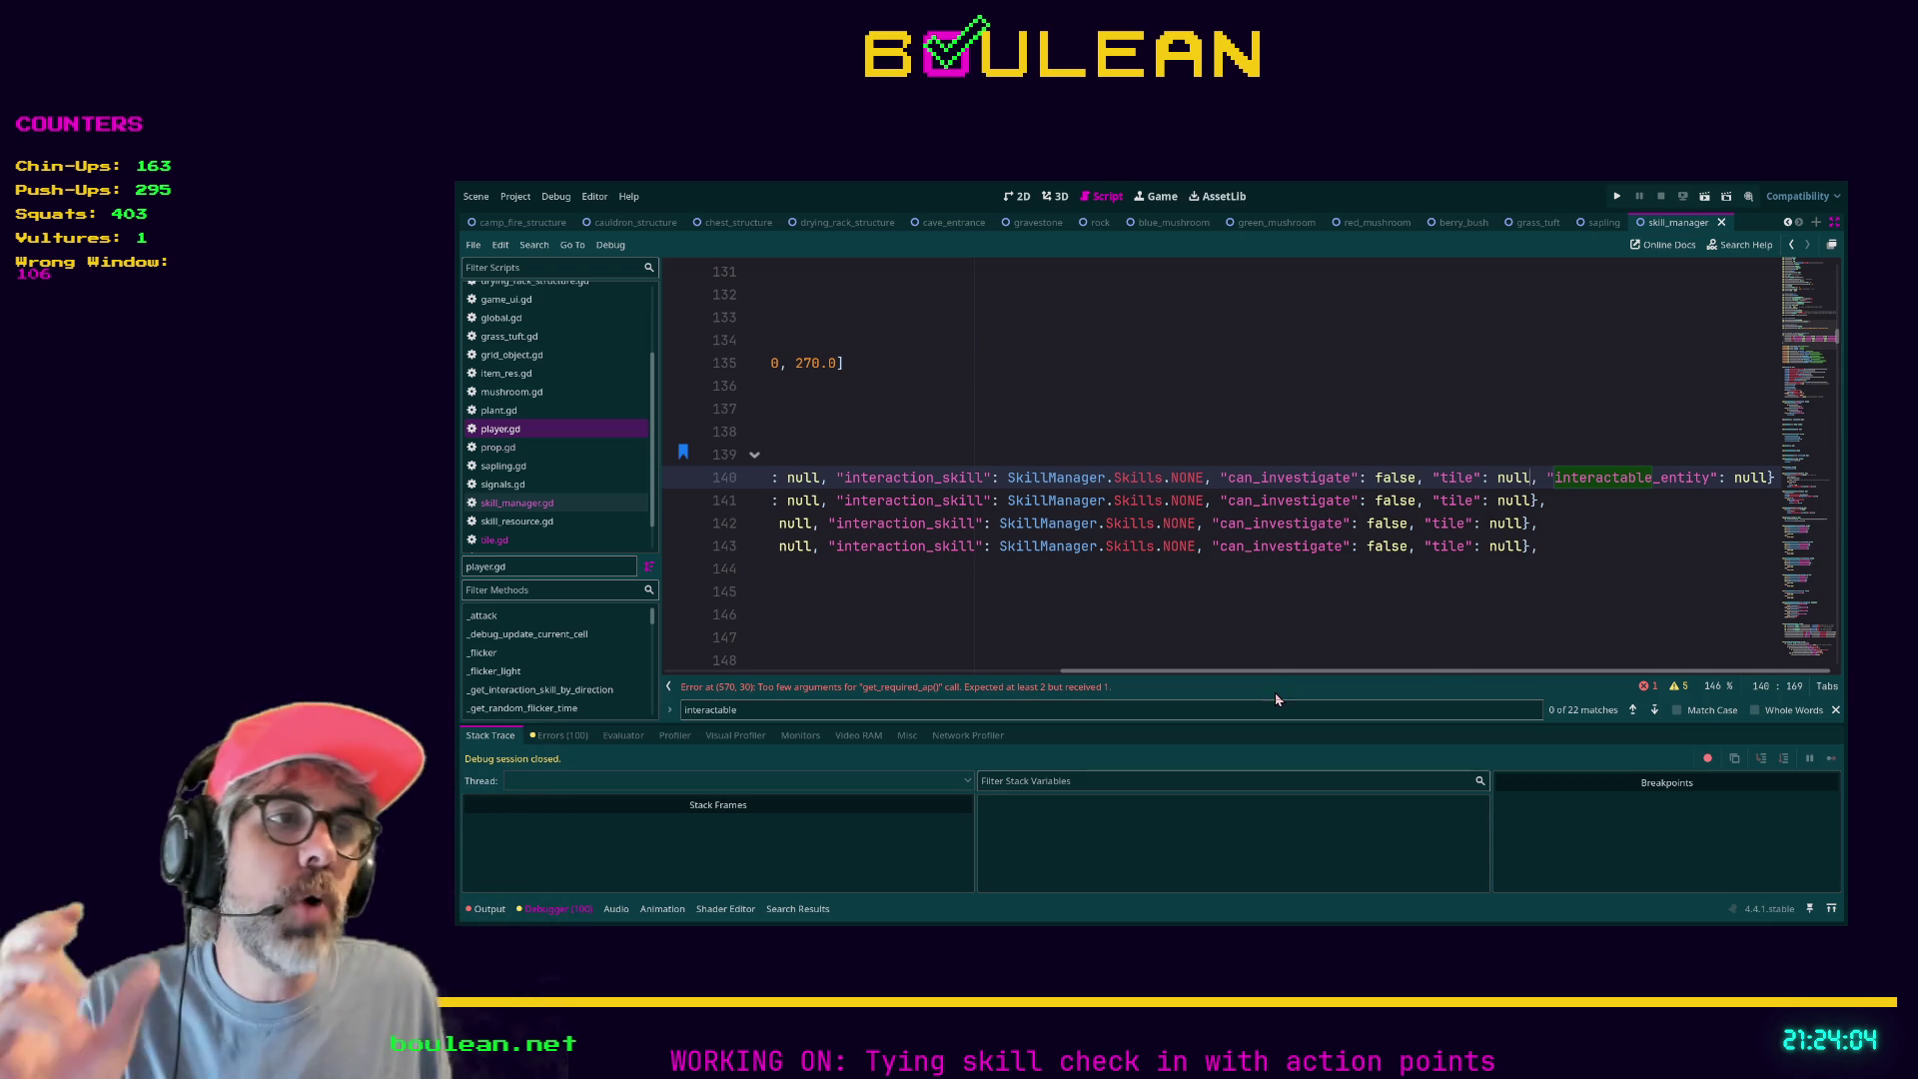
mouse_move(1282, 679)
left_mouse_down()
mouse_move(1259, 681)
mouse_move(1329, 674)
left_mouse_up()
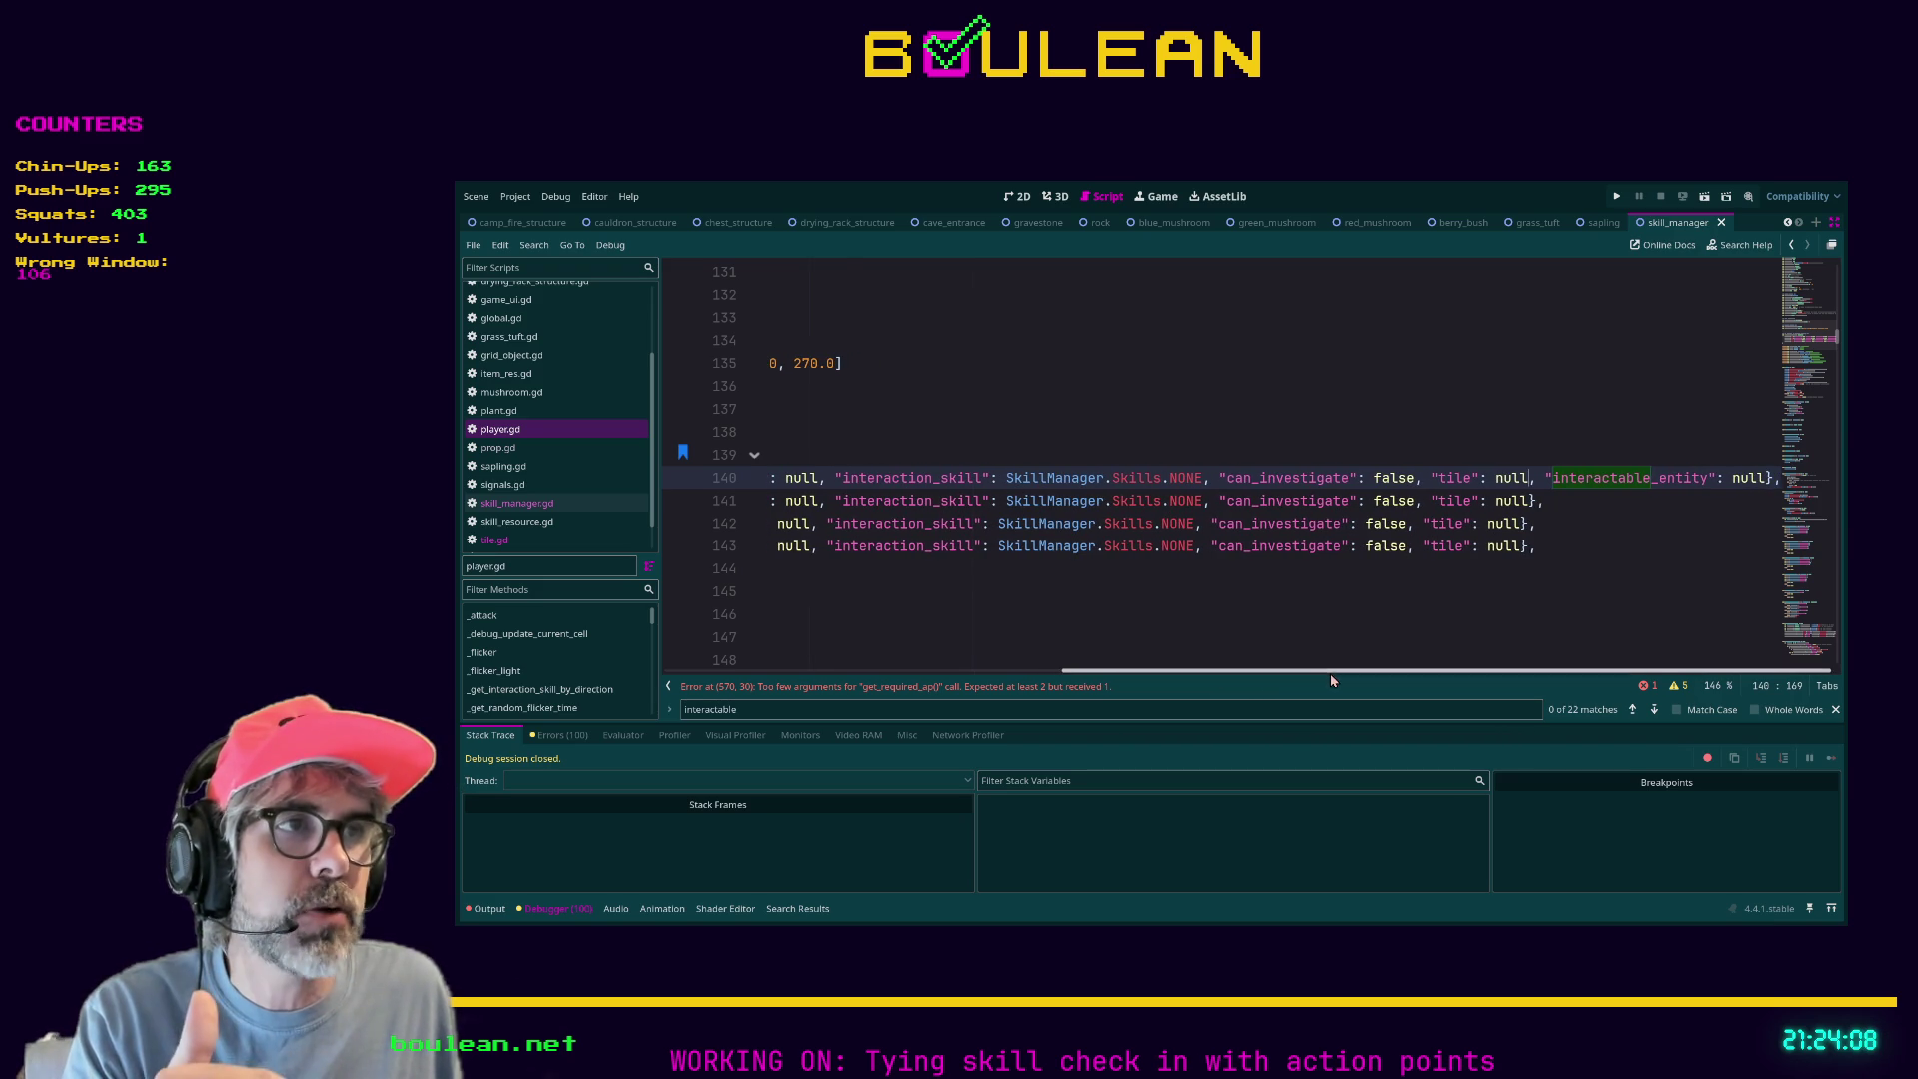
left_click_drag(1440, 479, 1470, 477)
left_click(1453, 484)
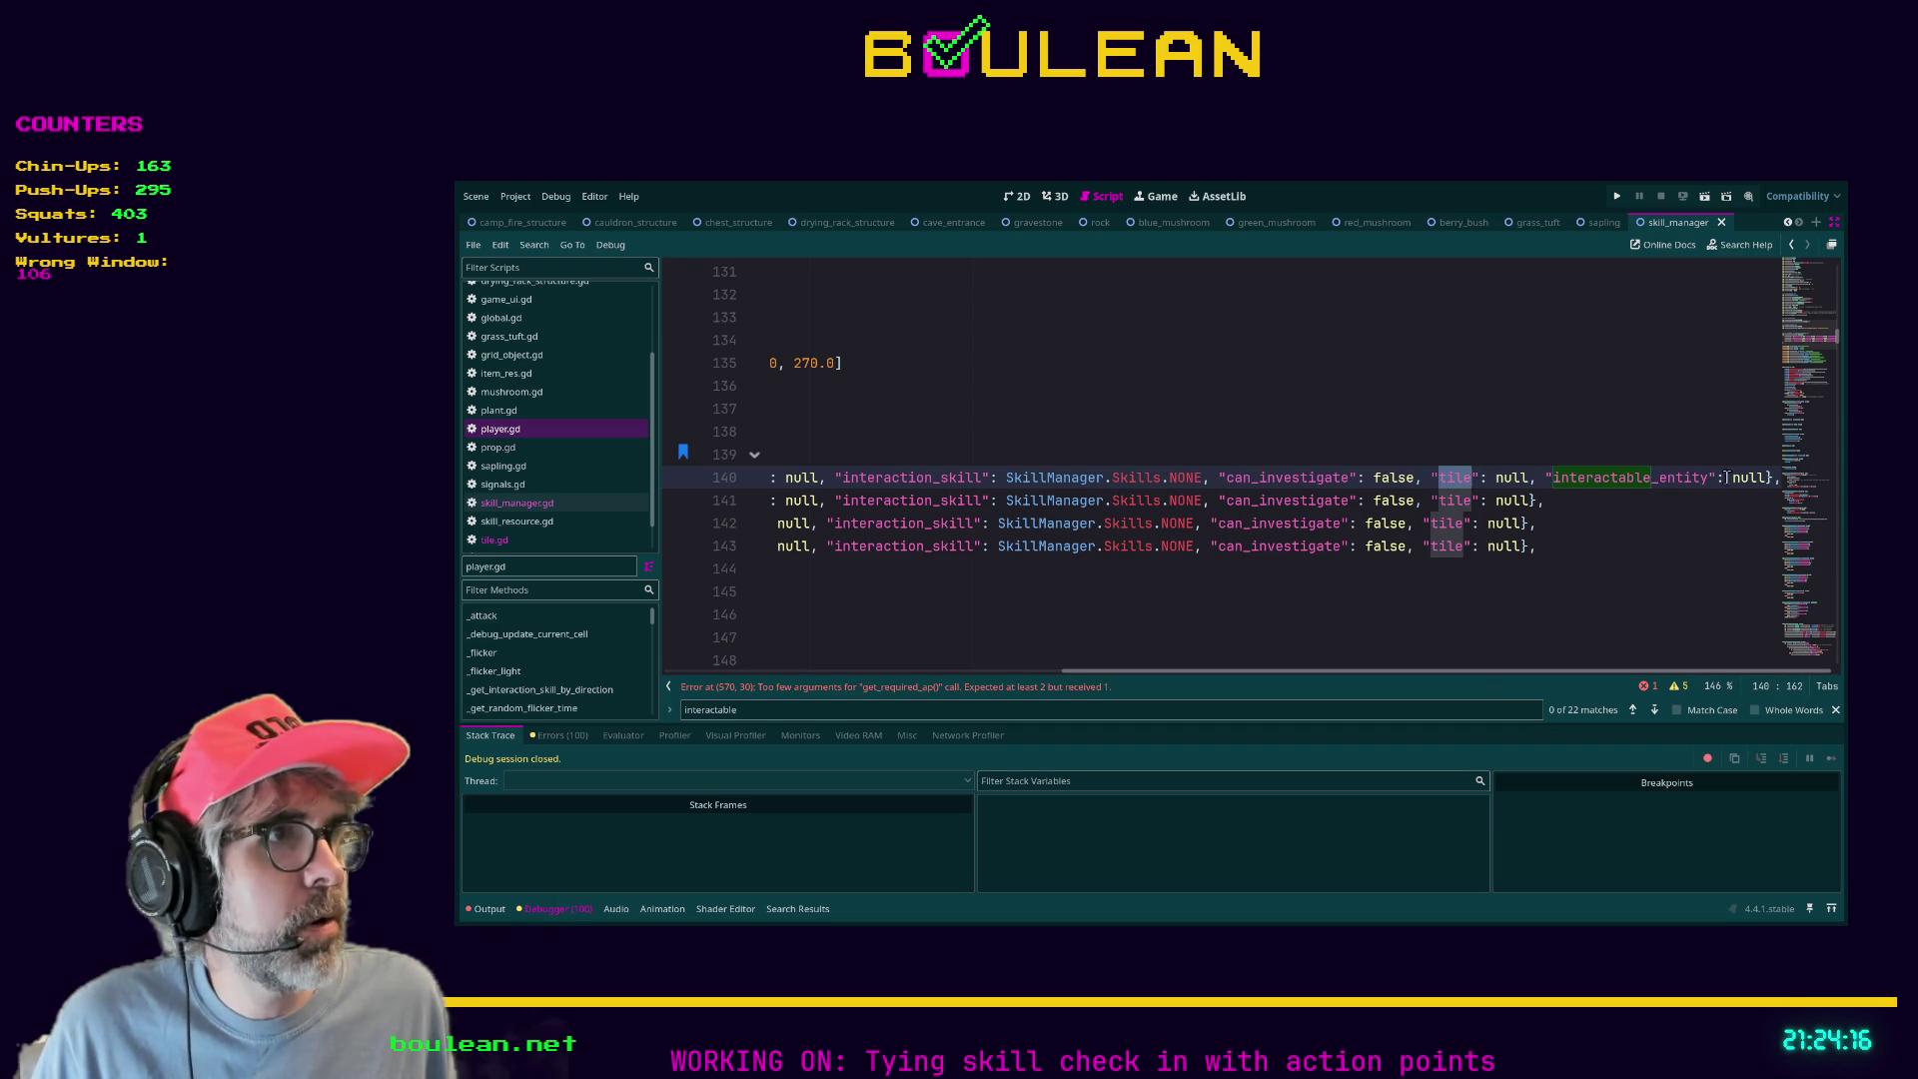
Copy the "interactable_entity": null pair from line 140 into line 141's SOUTH entry.
left_click(1738, 479)
left_click_drag(1733, 479, 1766, 479)
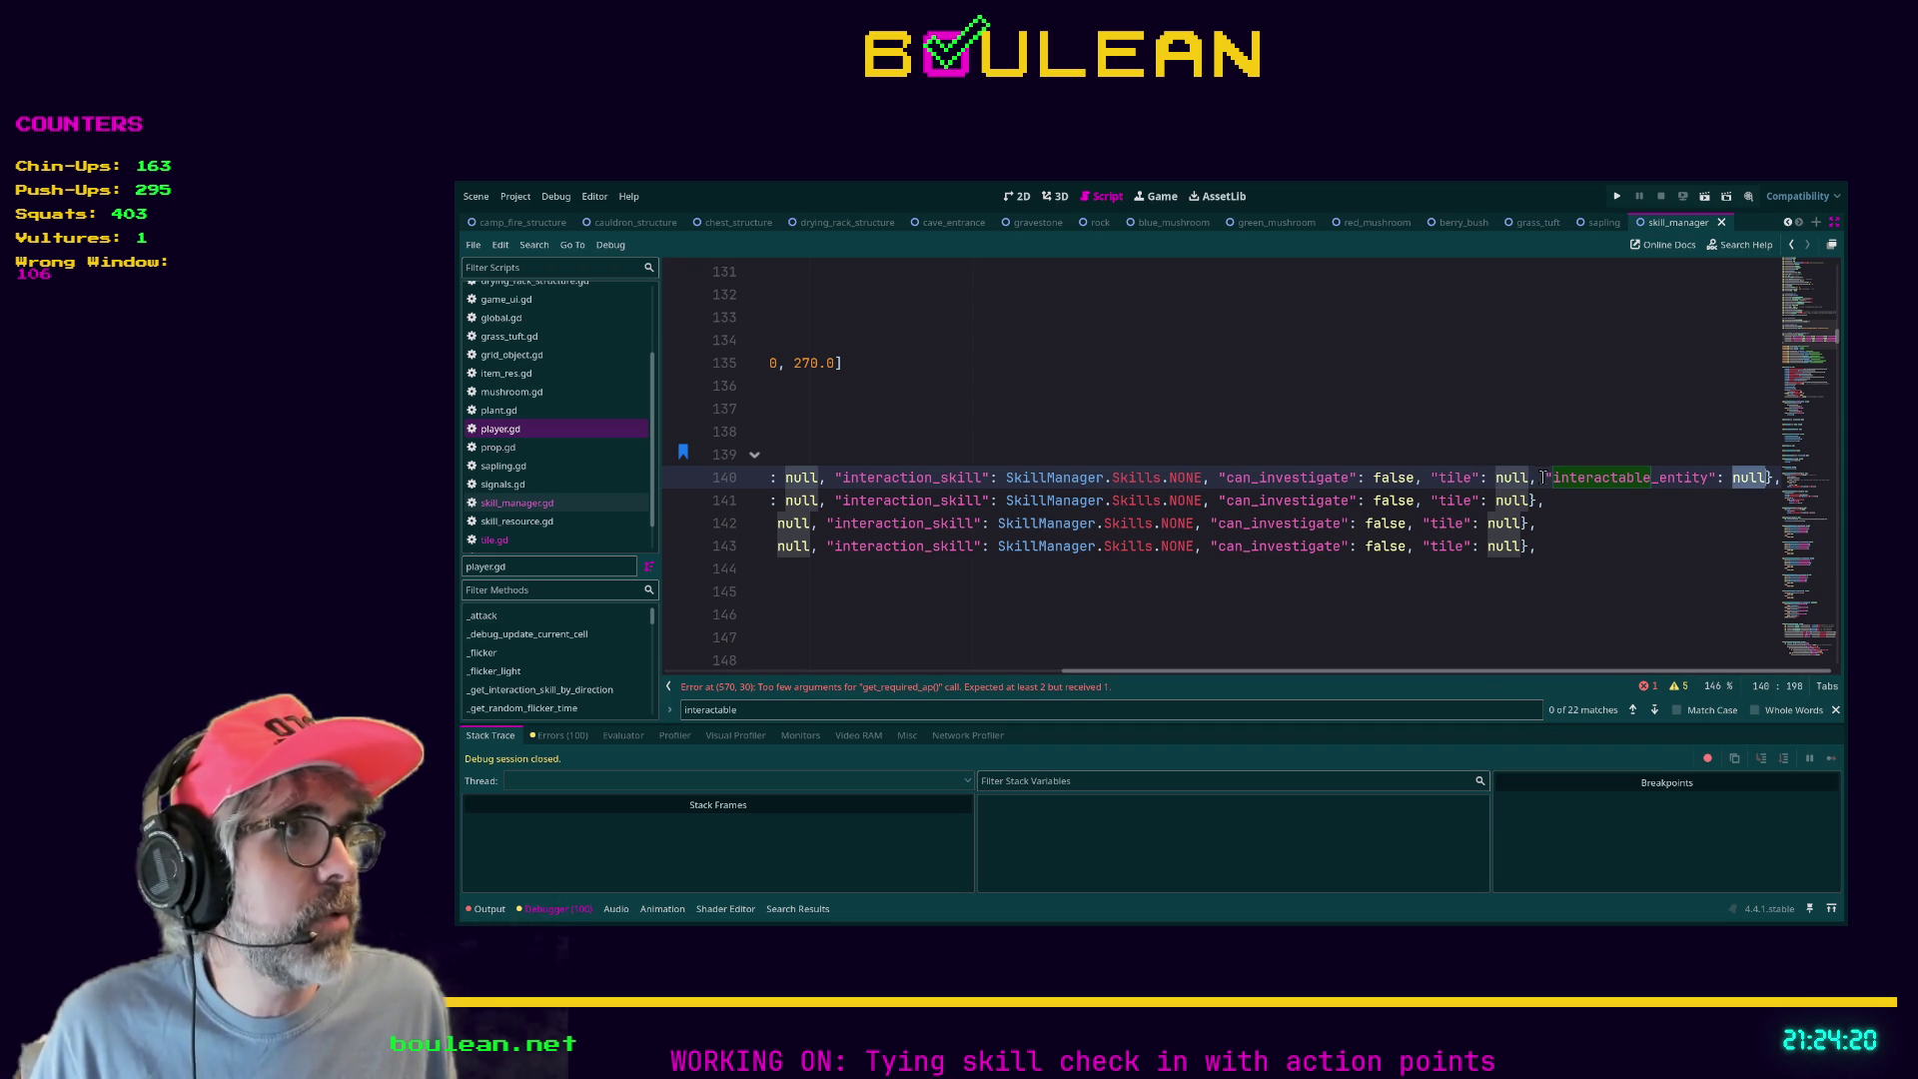
left_click(1546, 478)
left_click(1764, 480, "shift")
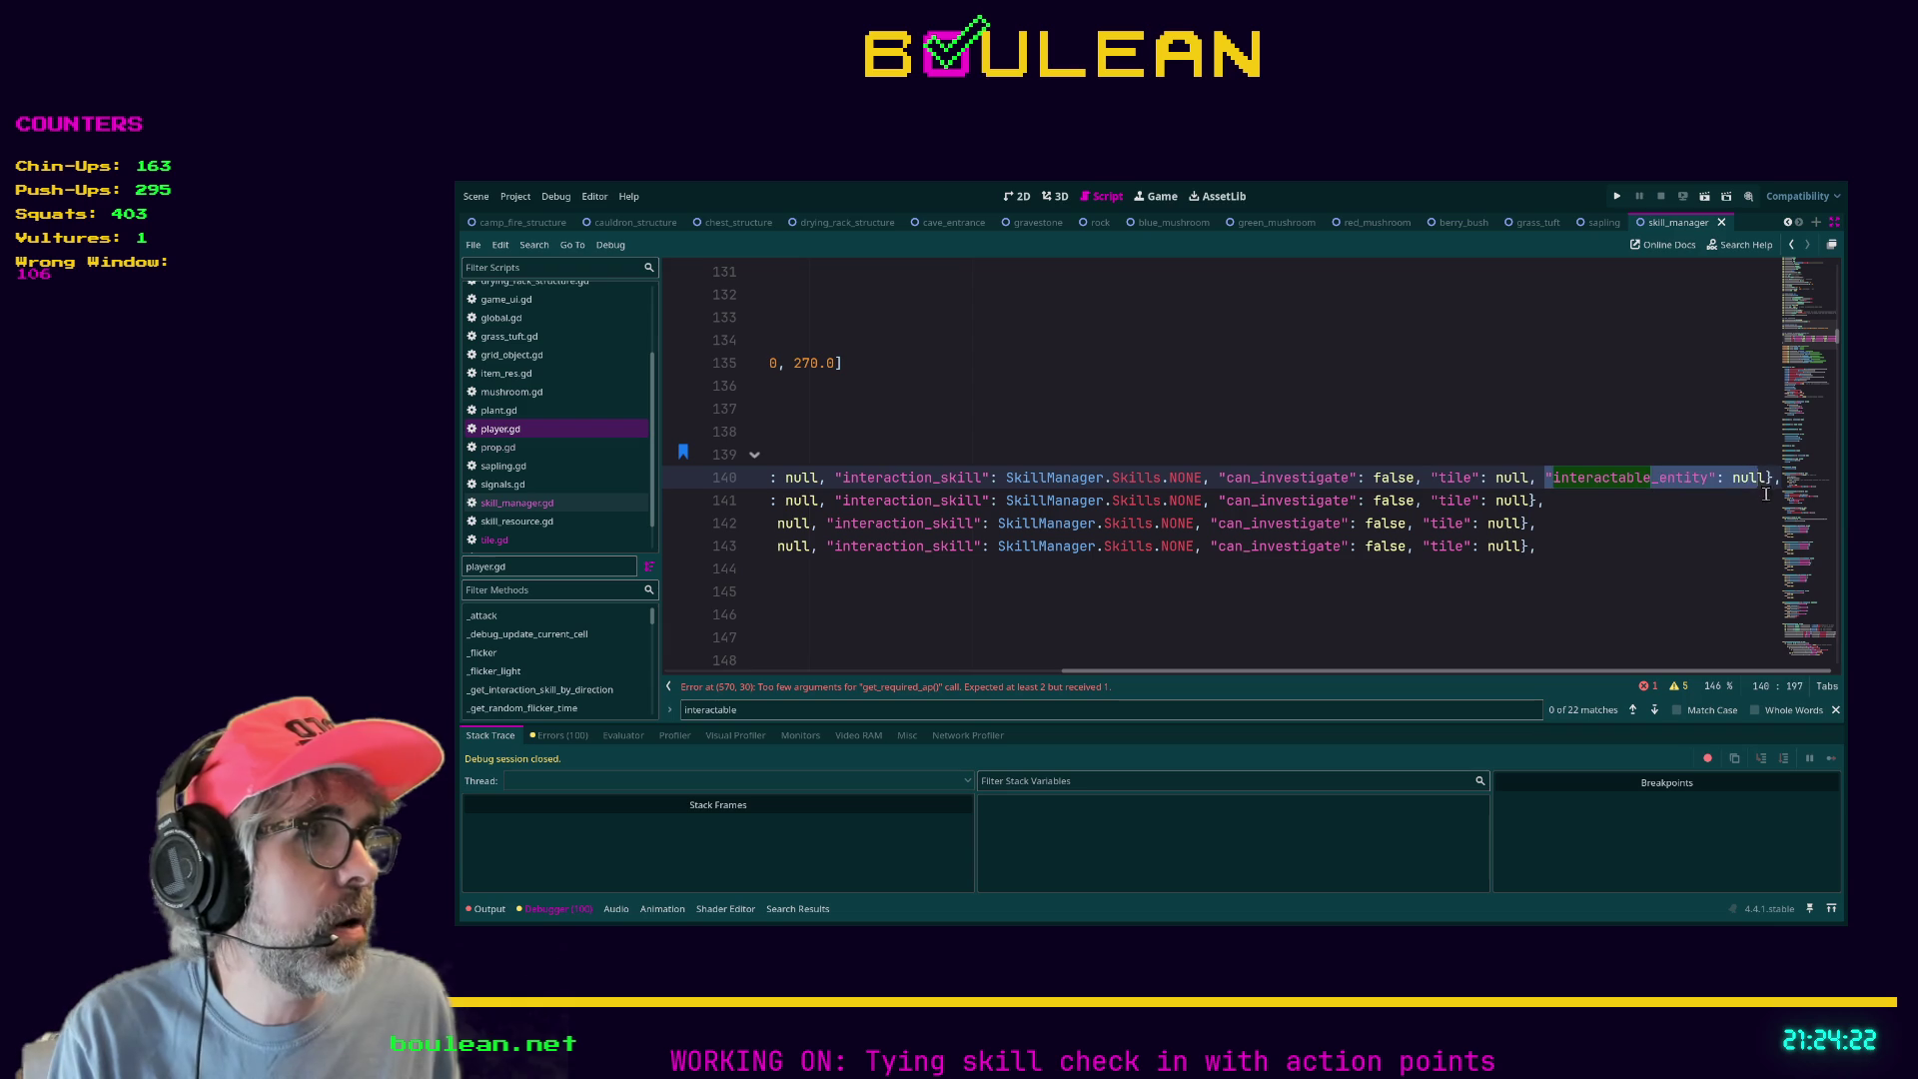
left_click(1530, 502)
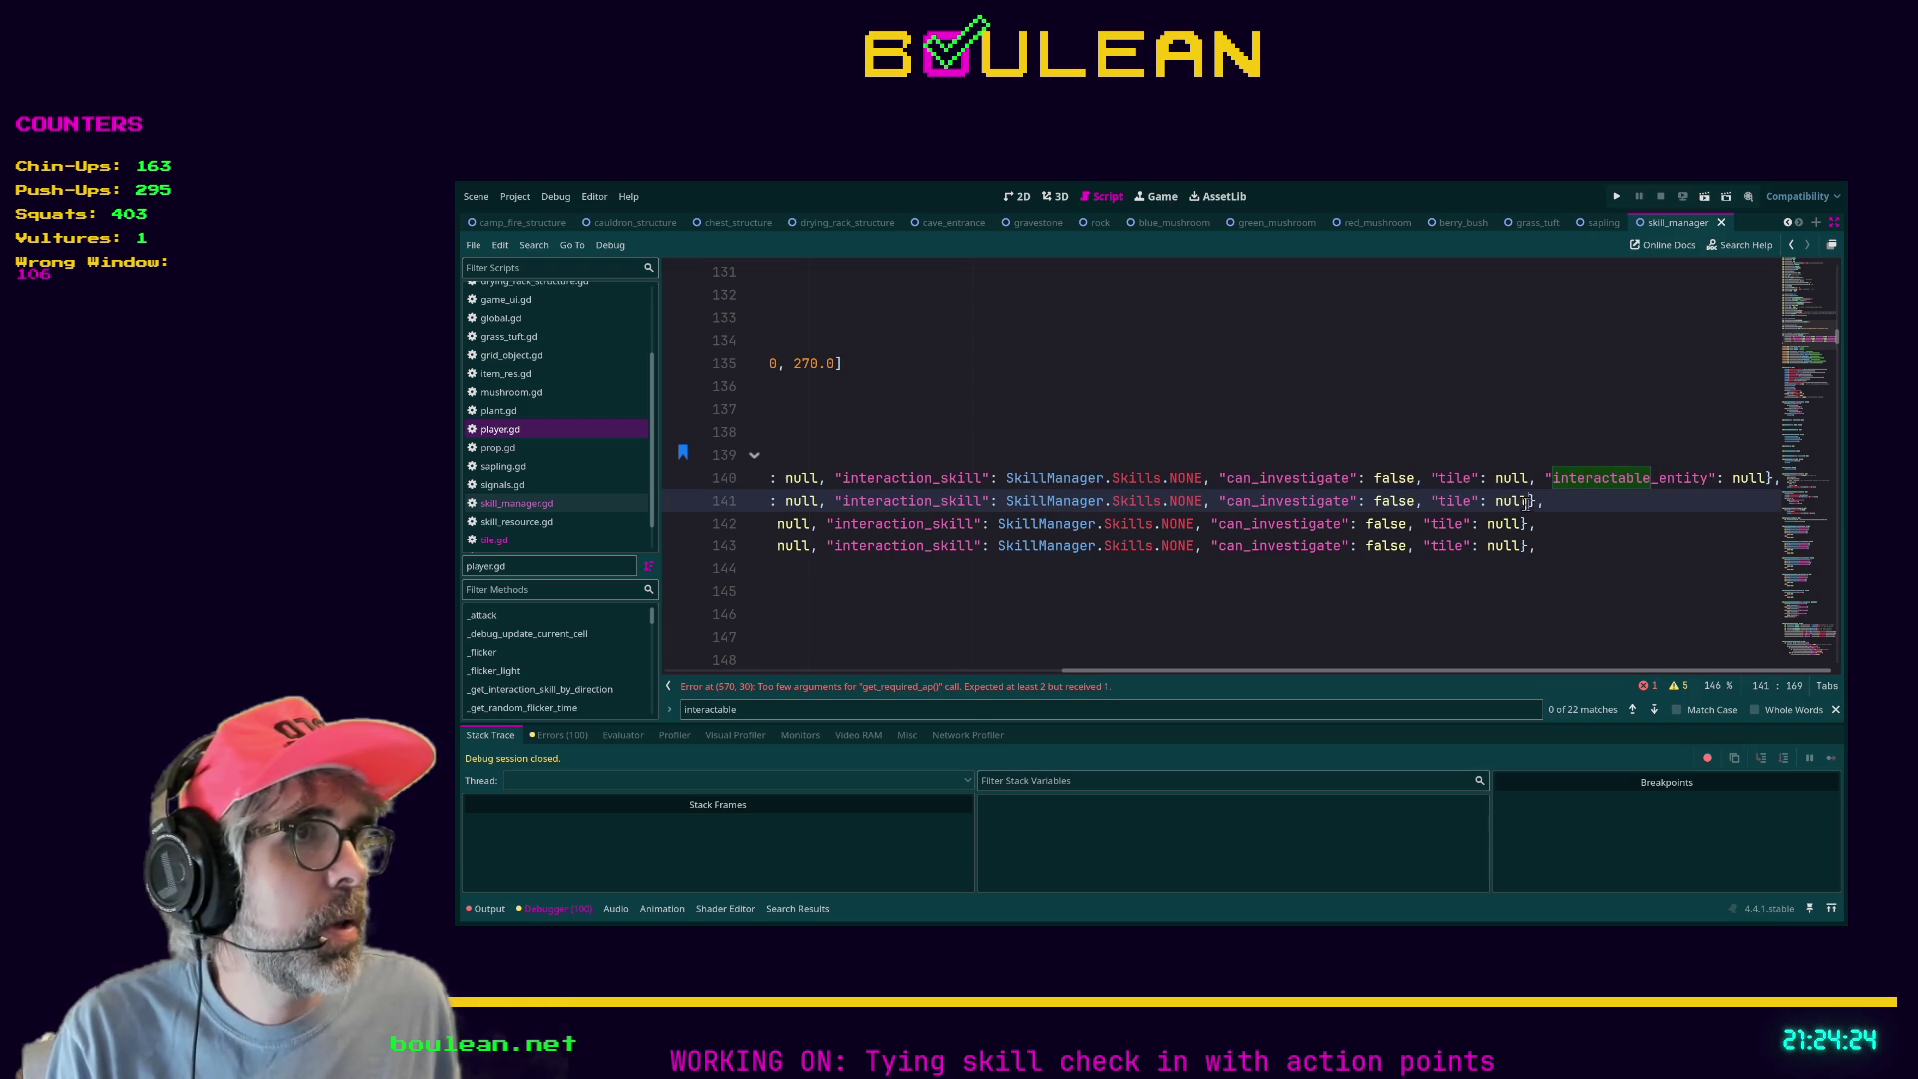
type(",")
type("\"interactable_entity\": null")
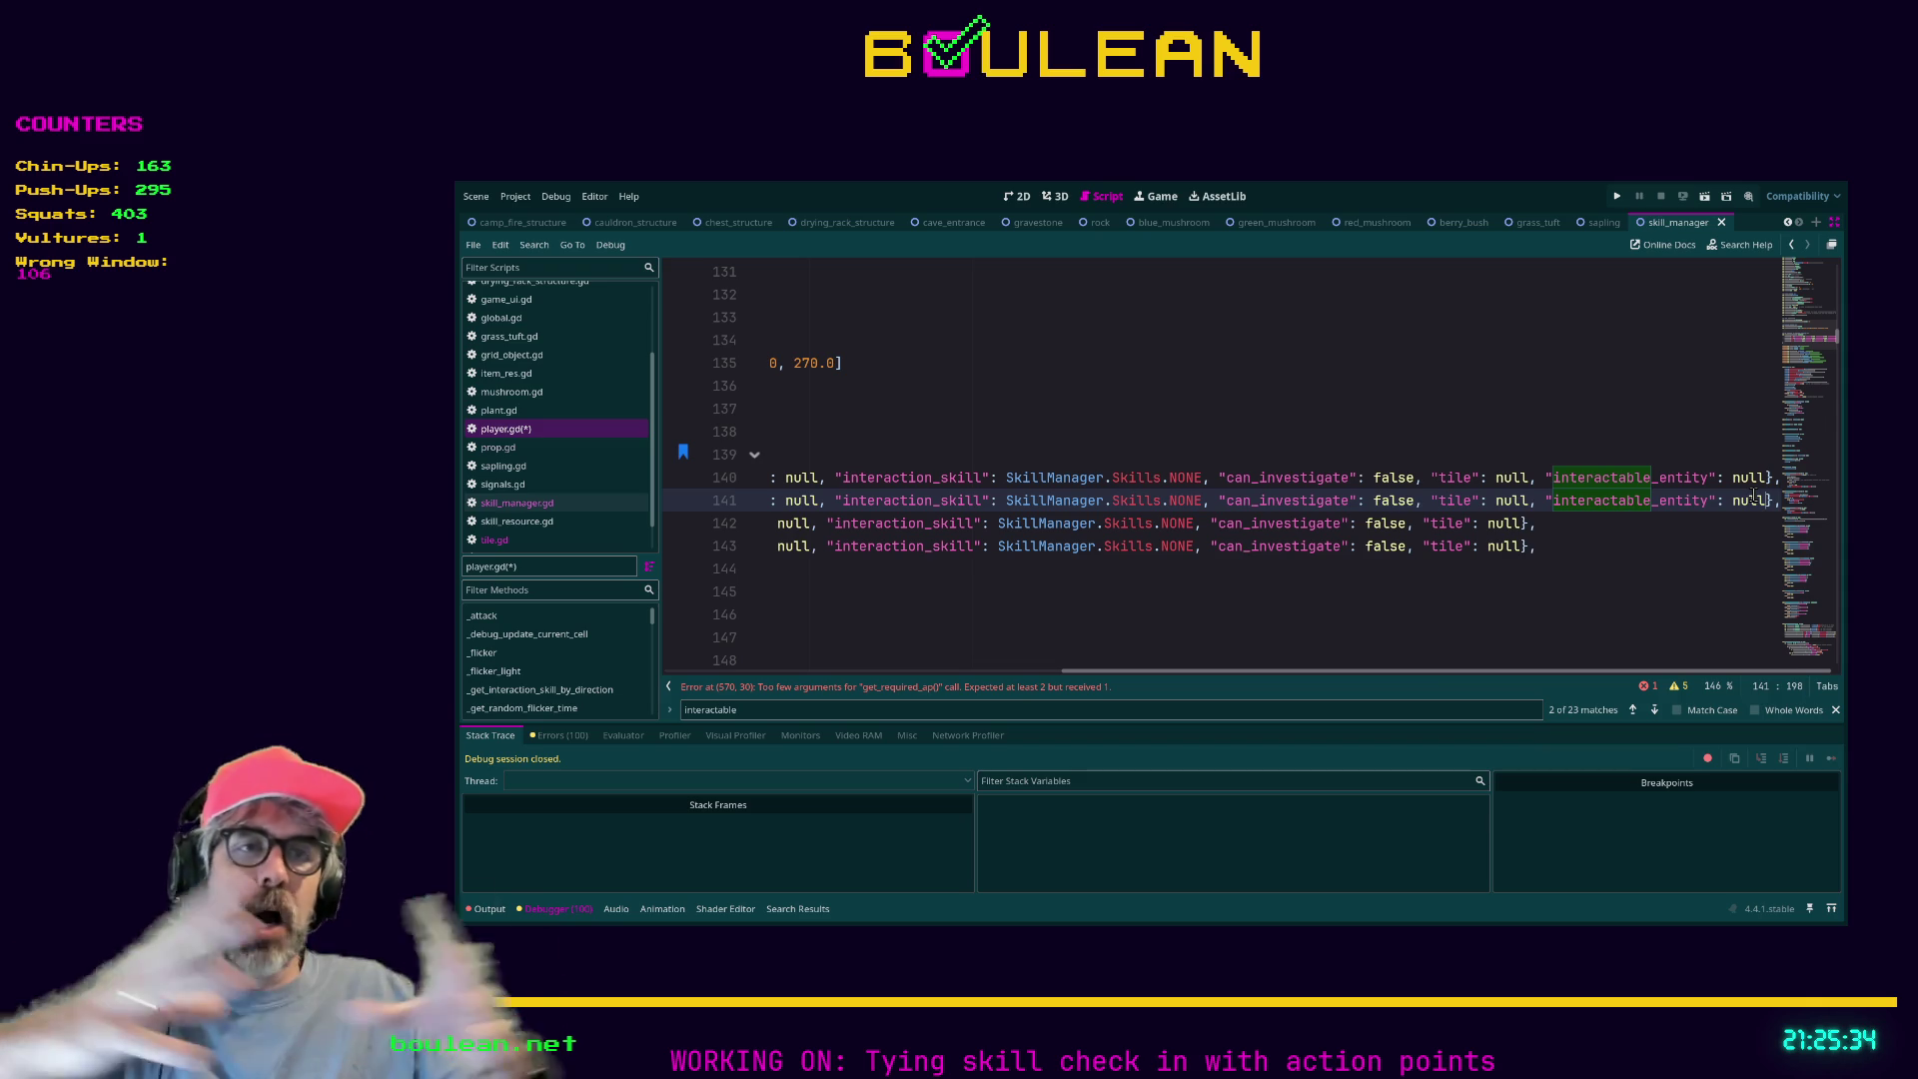
Comment out the broken get_required_ap and action-points print lines 570–571, rerunning until the game launches.
left_click(1617, 568)
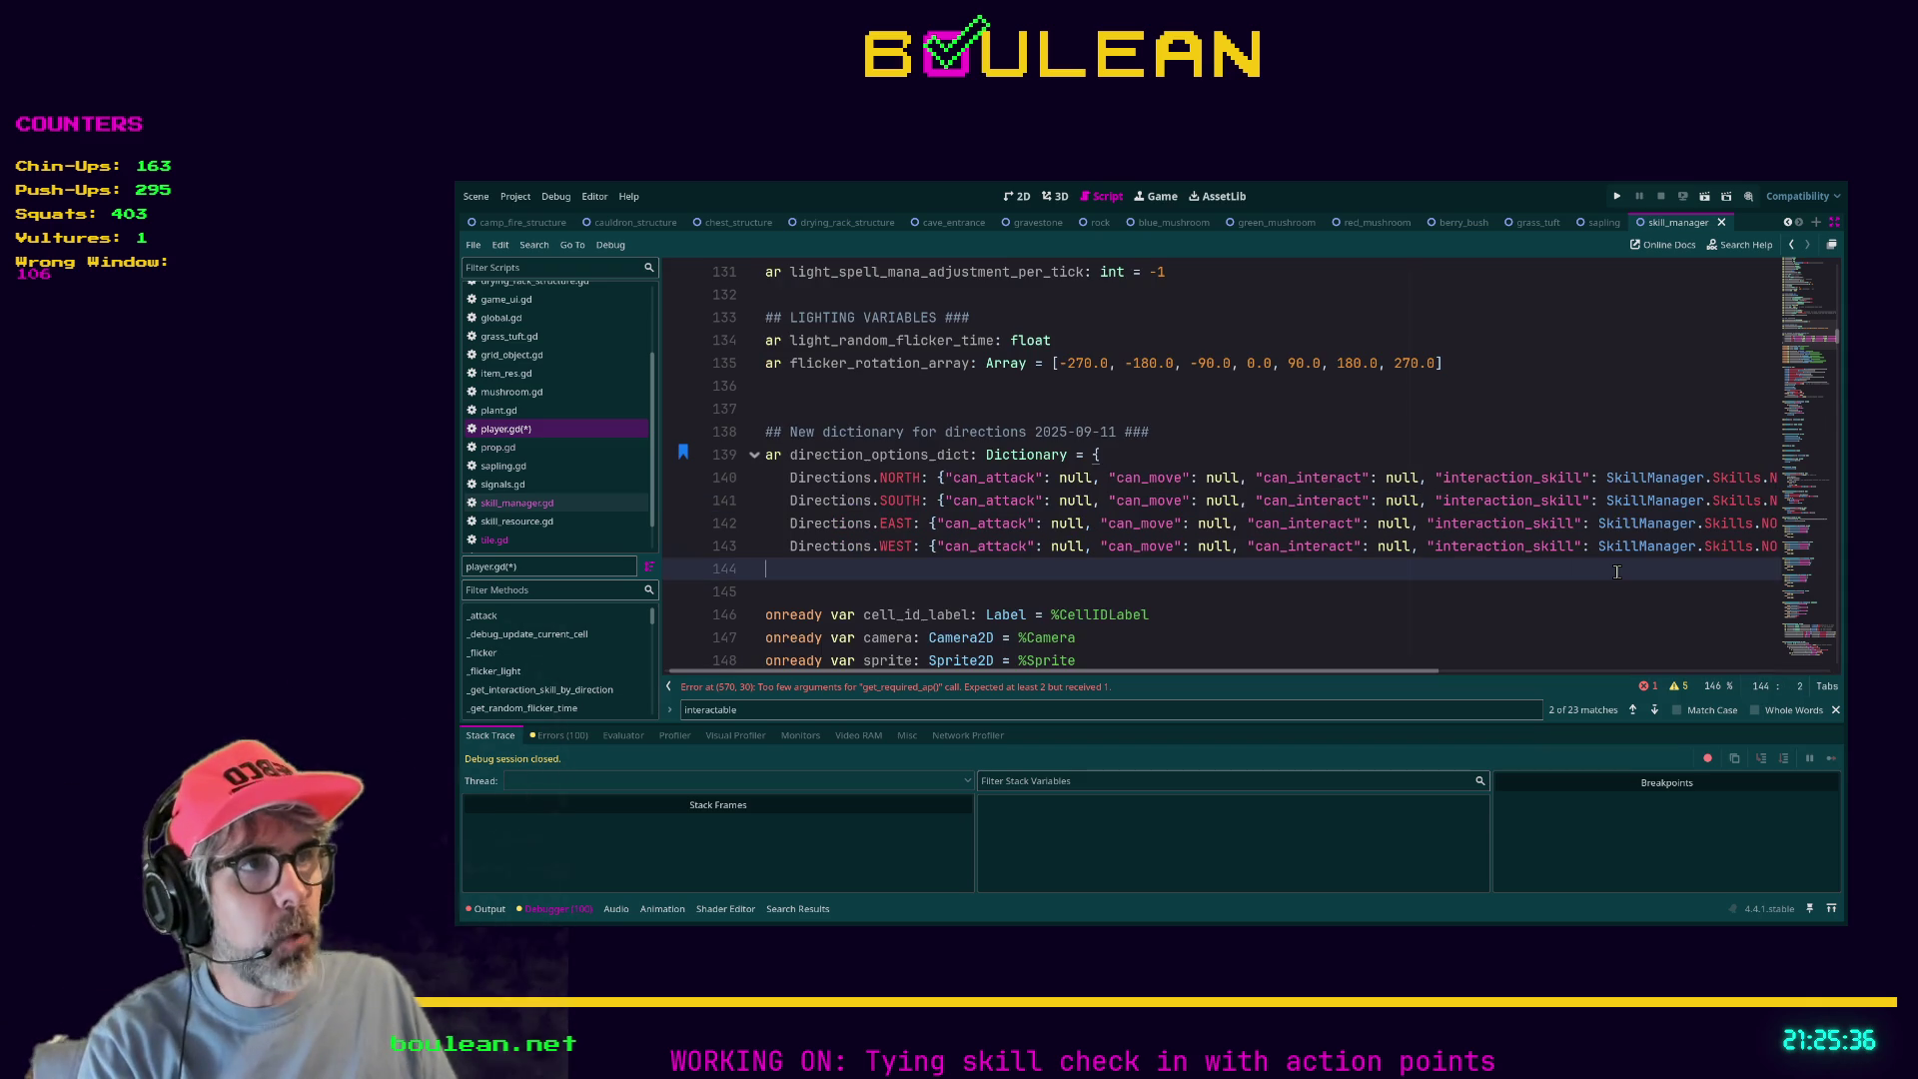
key("F5")
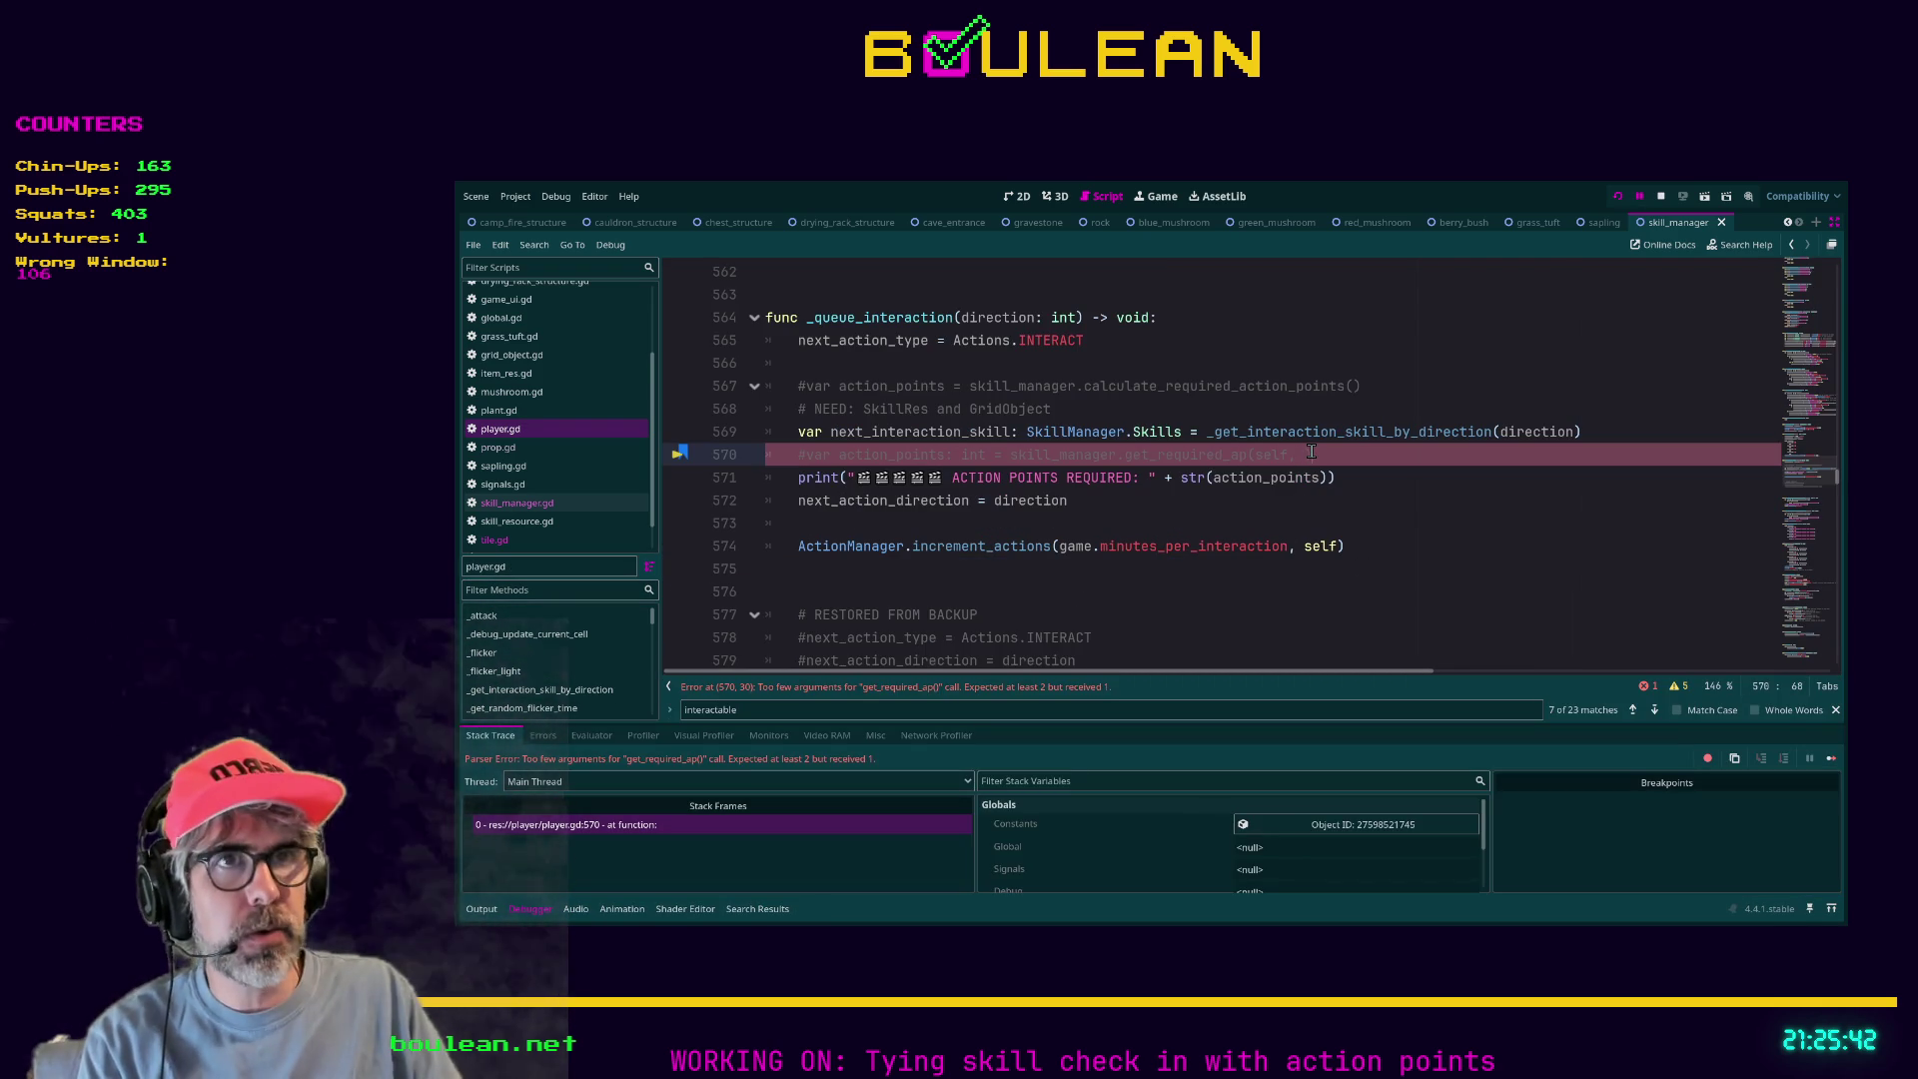
key("ctrl+k")
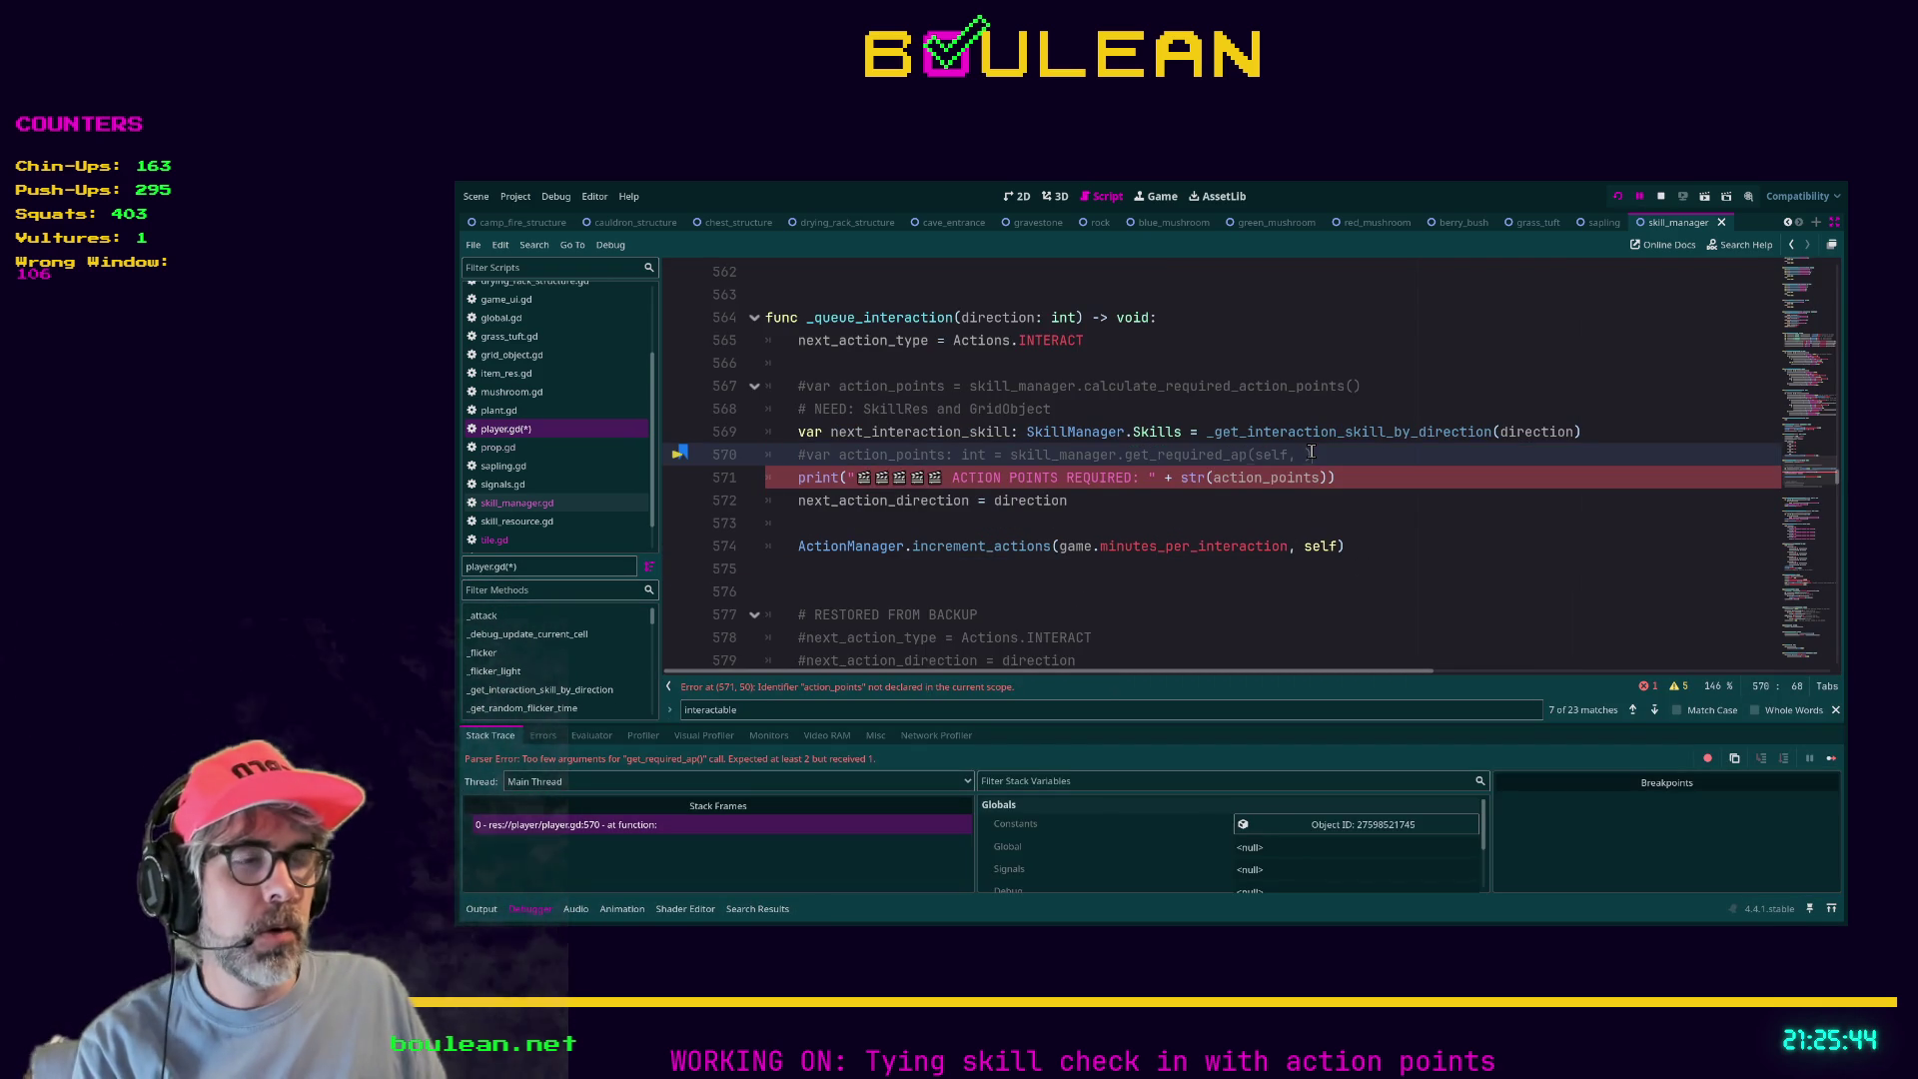
key("F5")
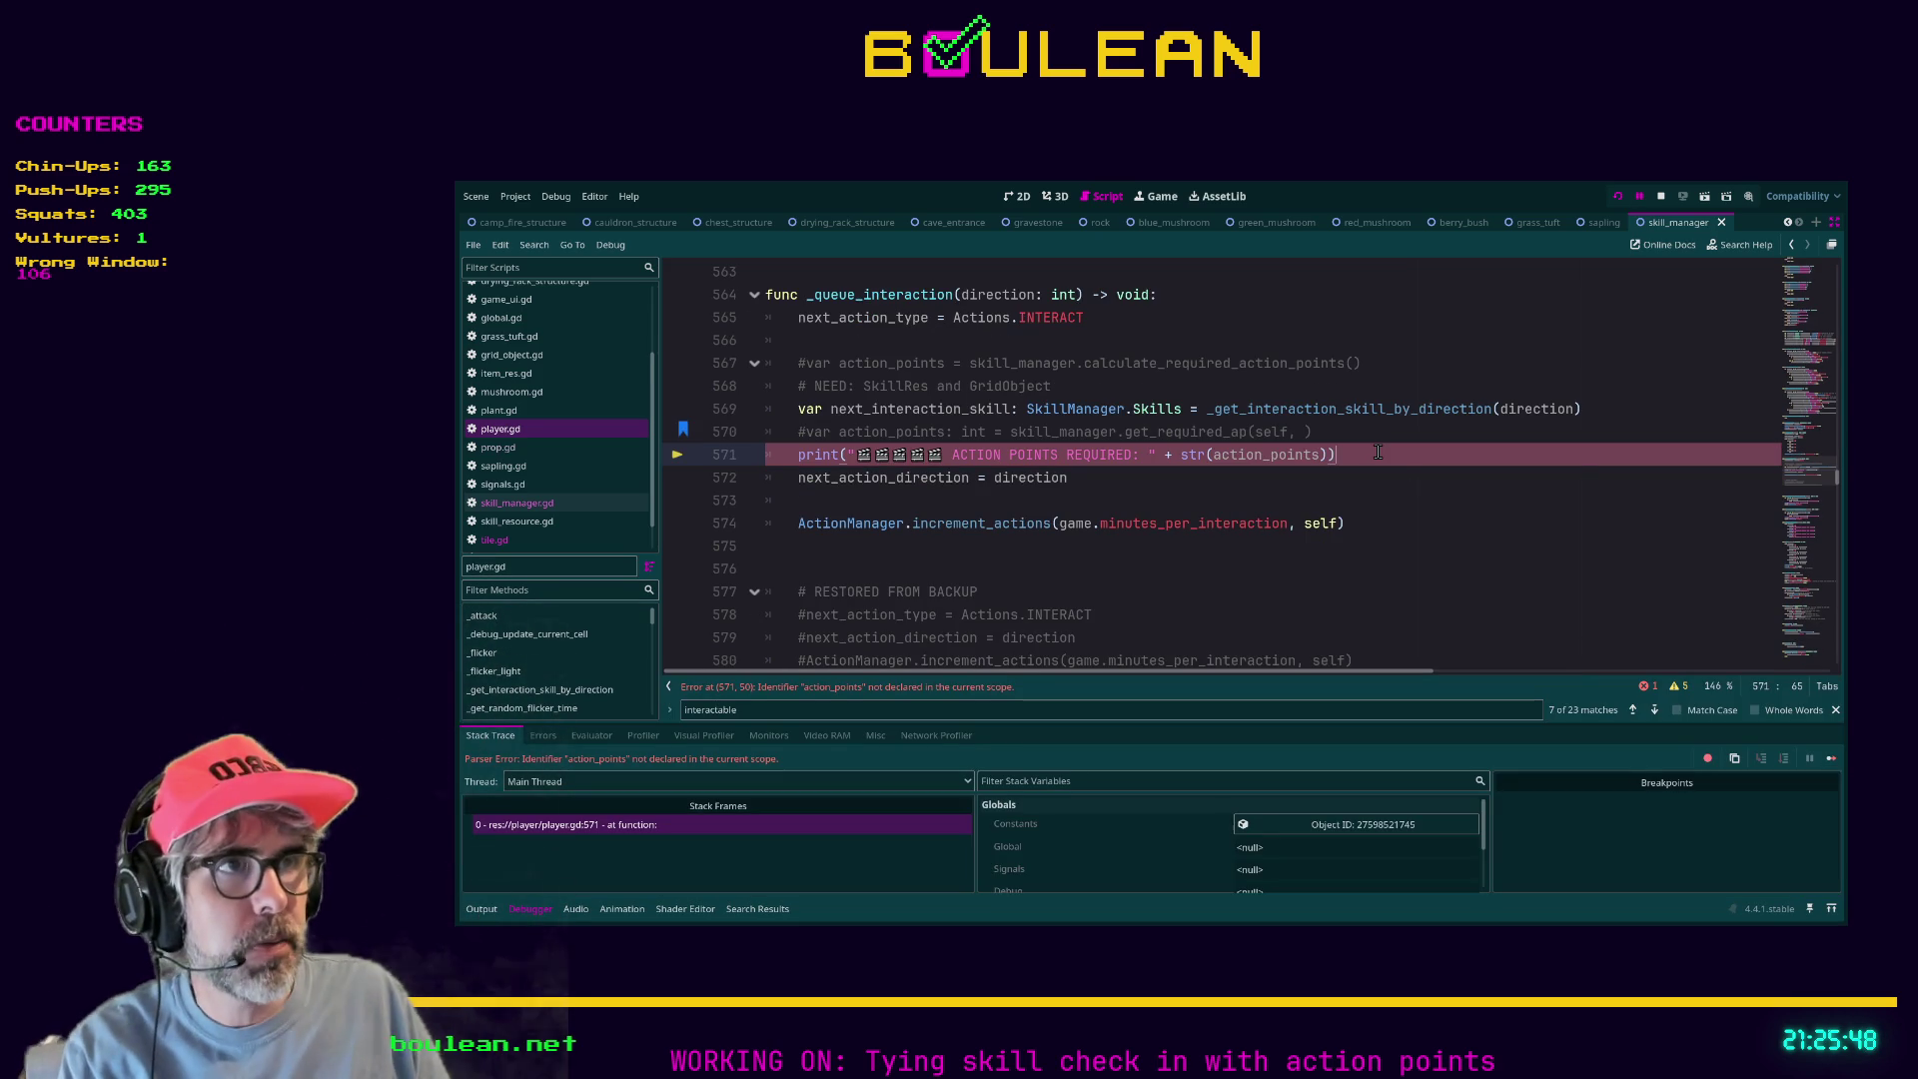
key("ctrl+k")
key("F5")
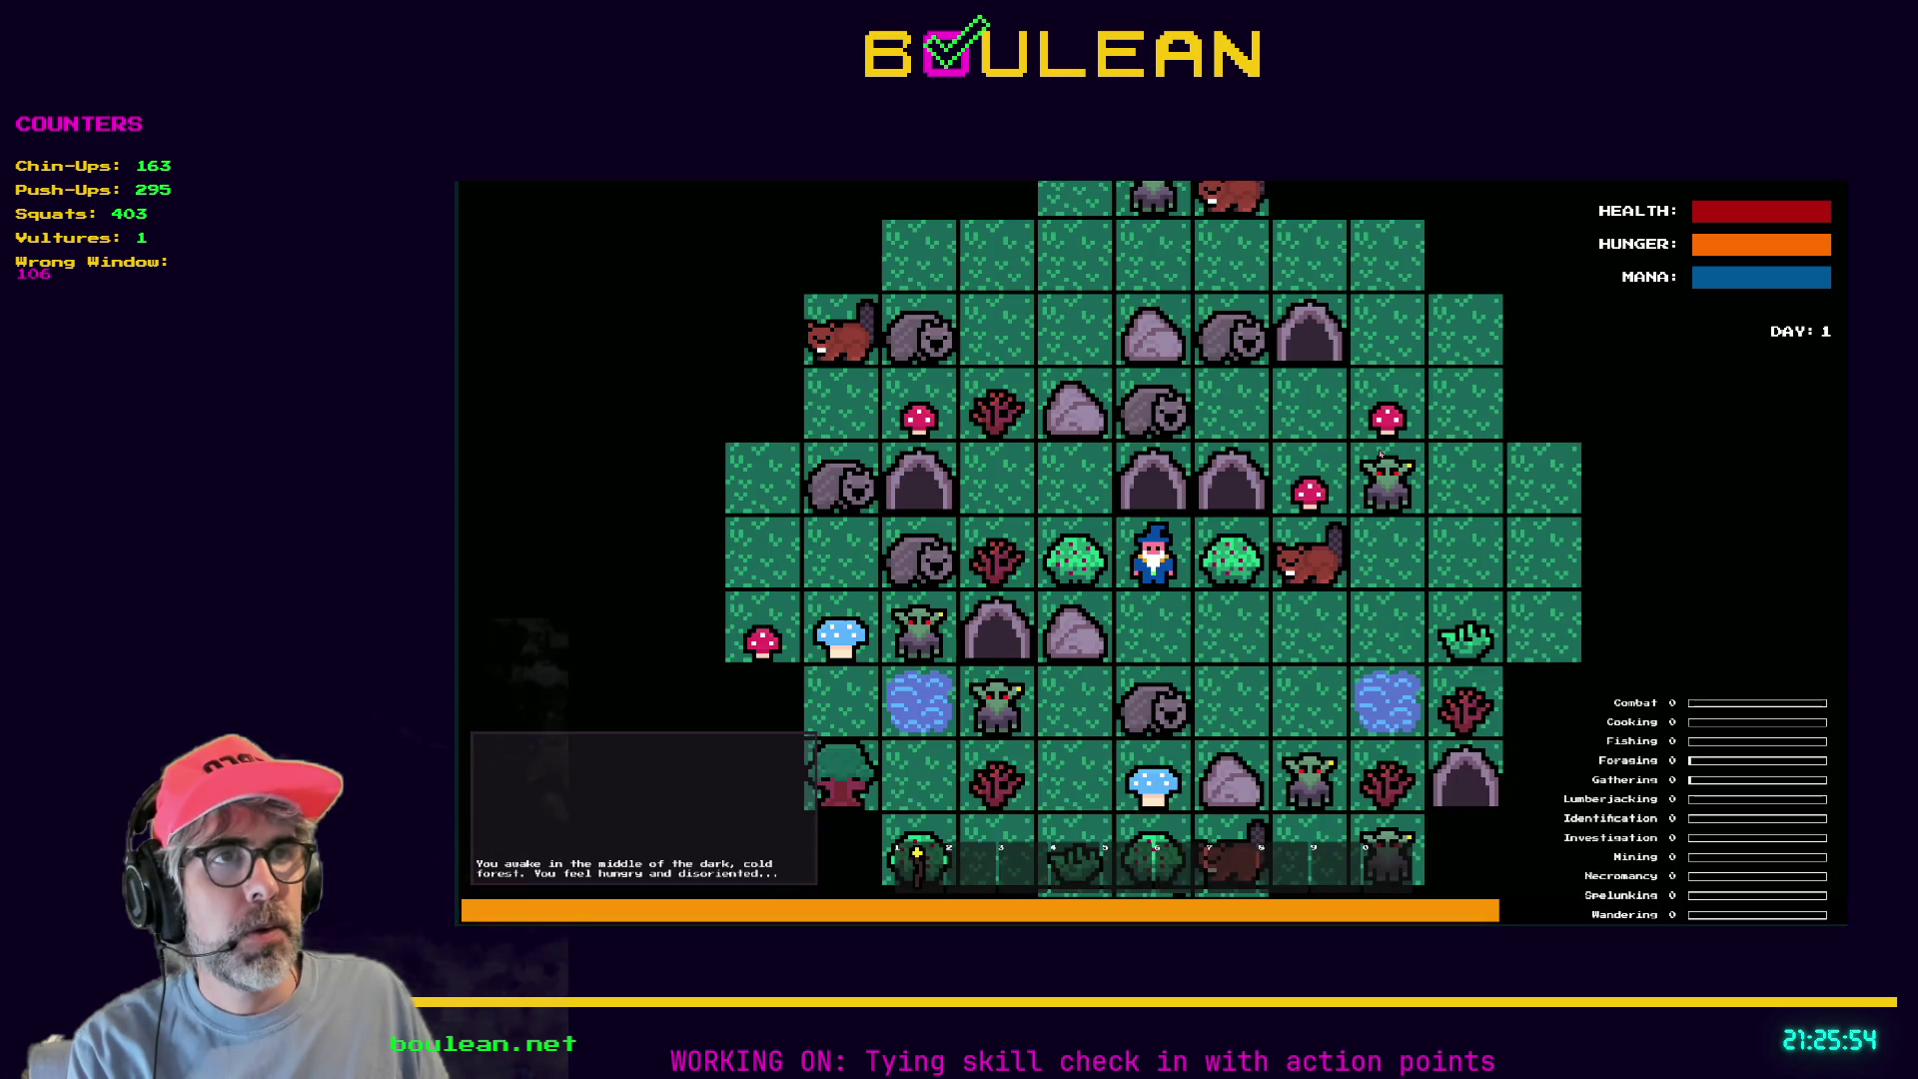
Step the wizard one tile down and right, then smite all goblins via the debug menu.
key("Down")
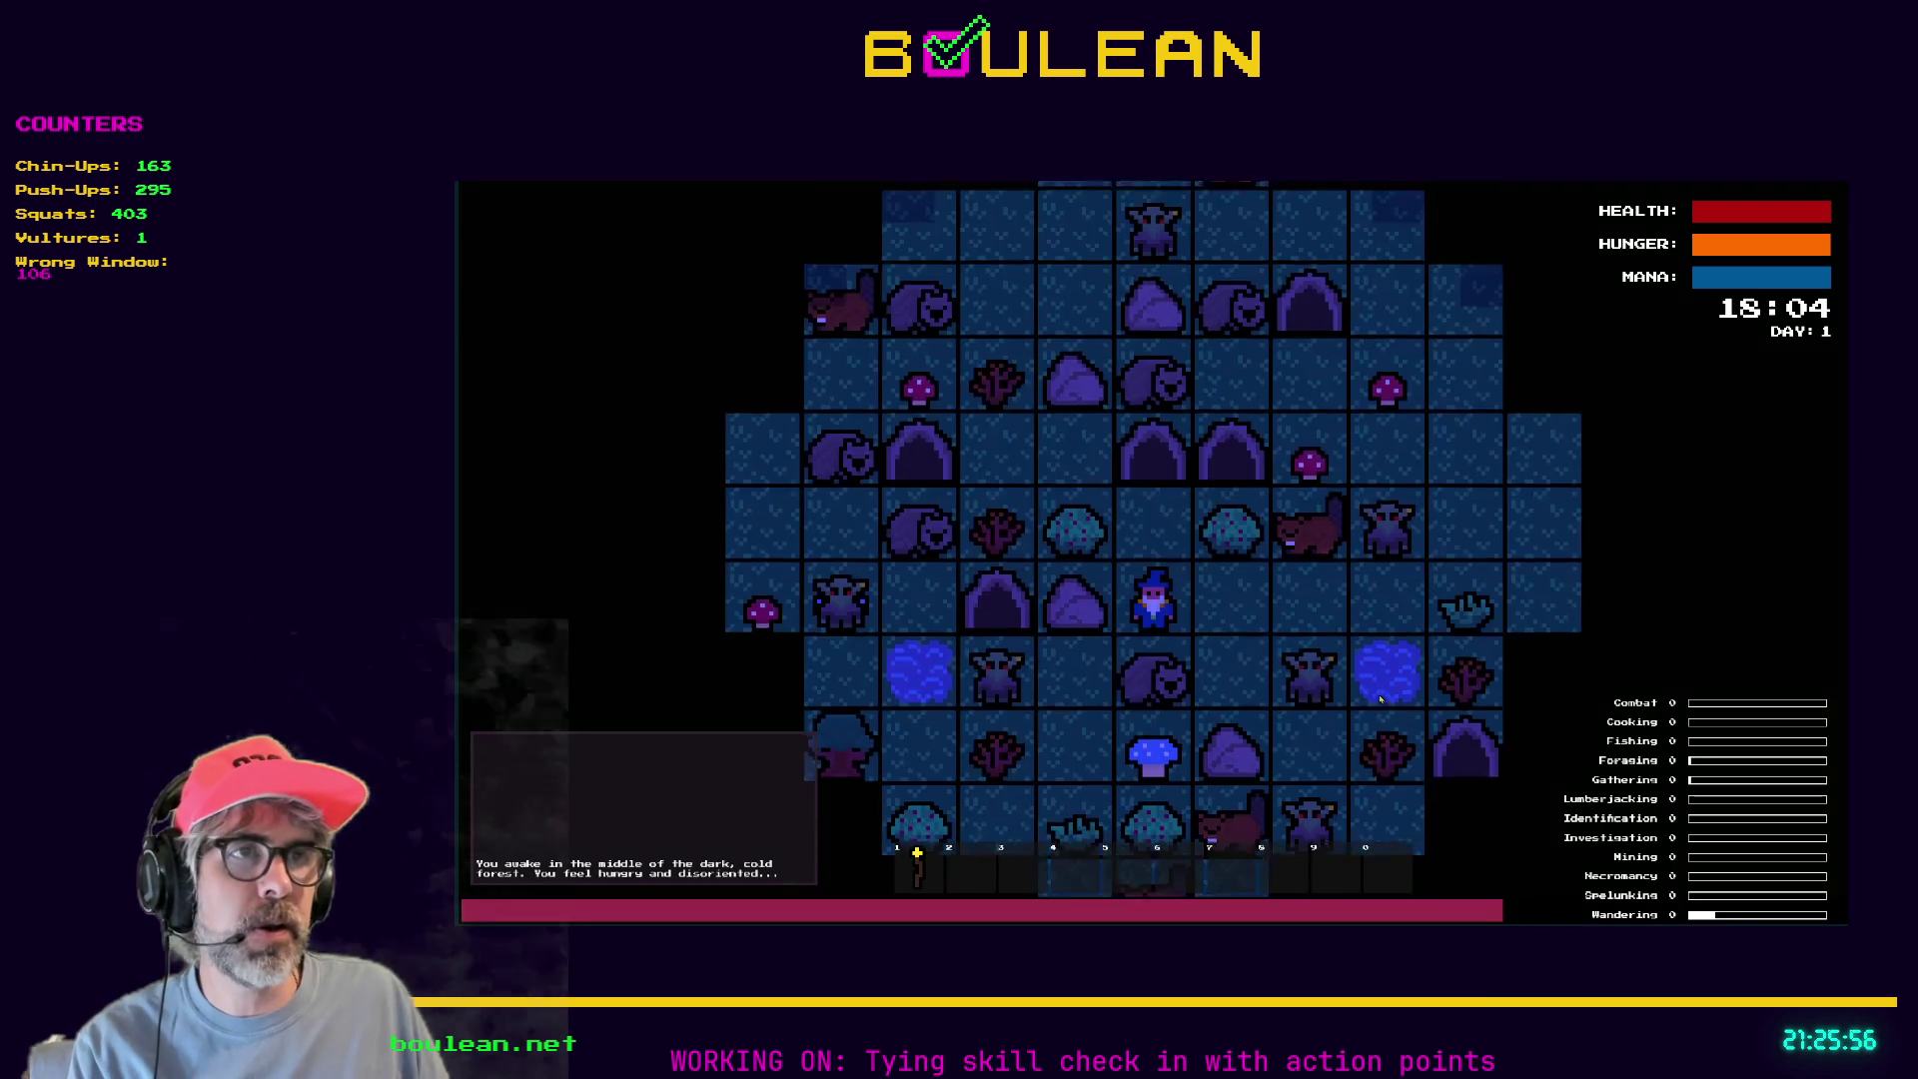
key("Right")
key("grave")
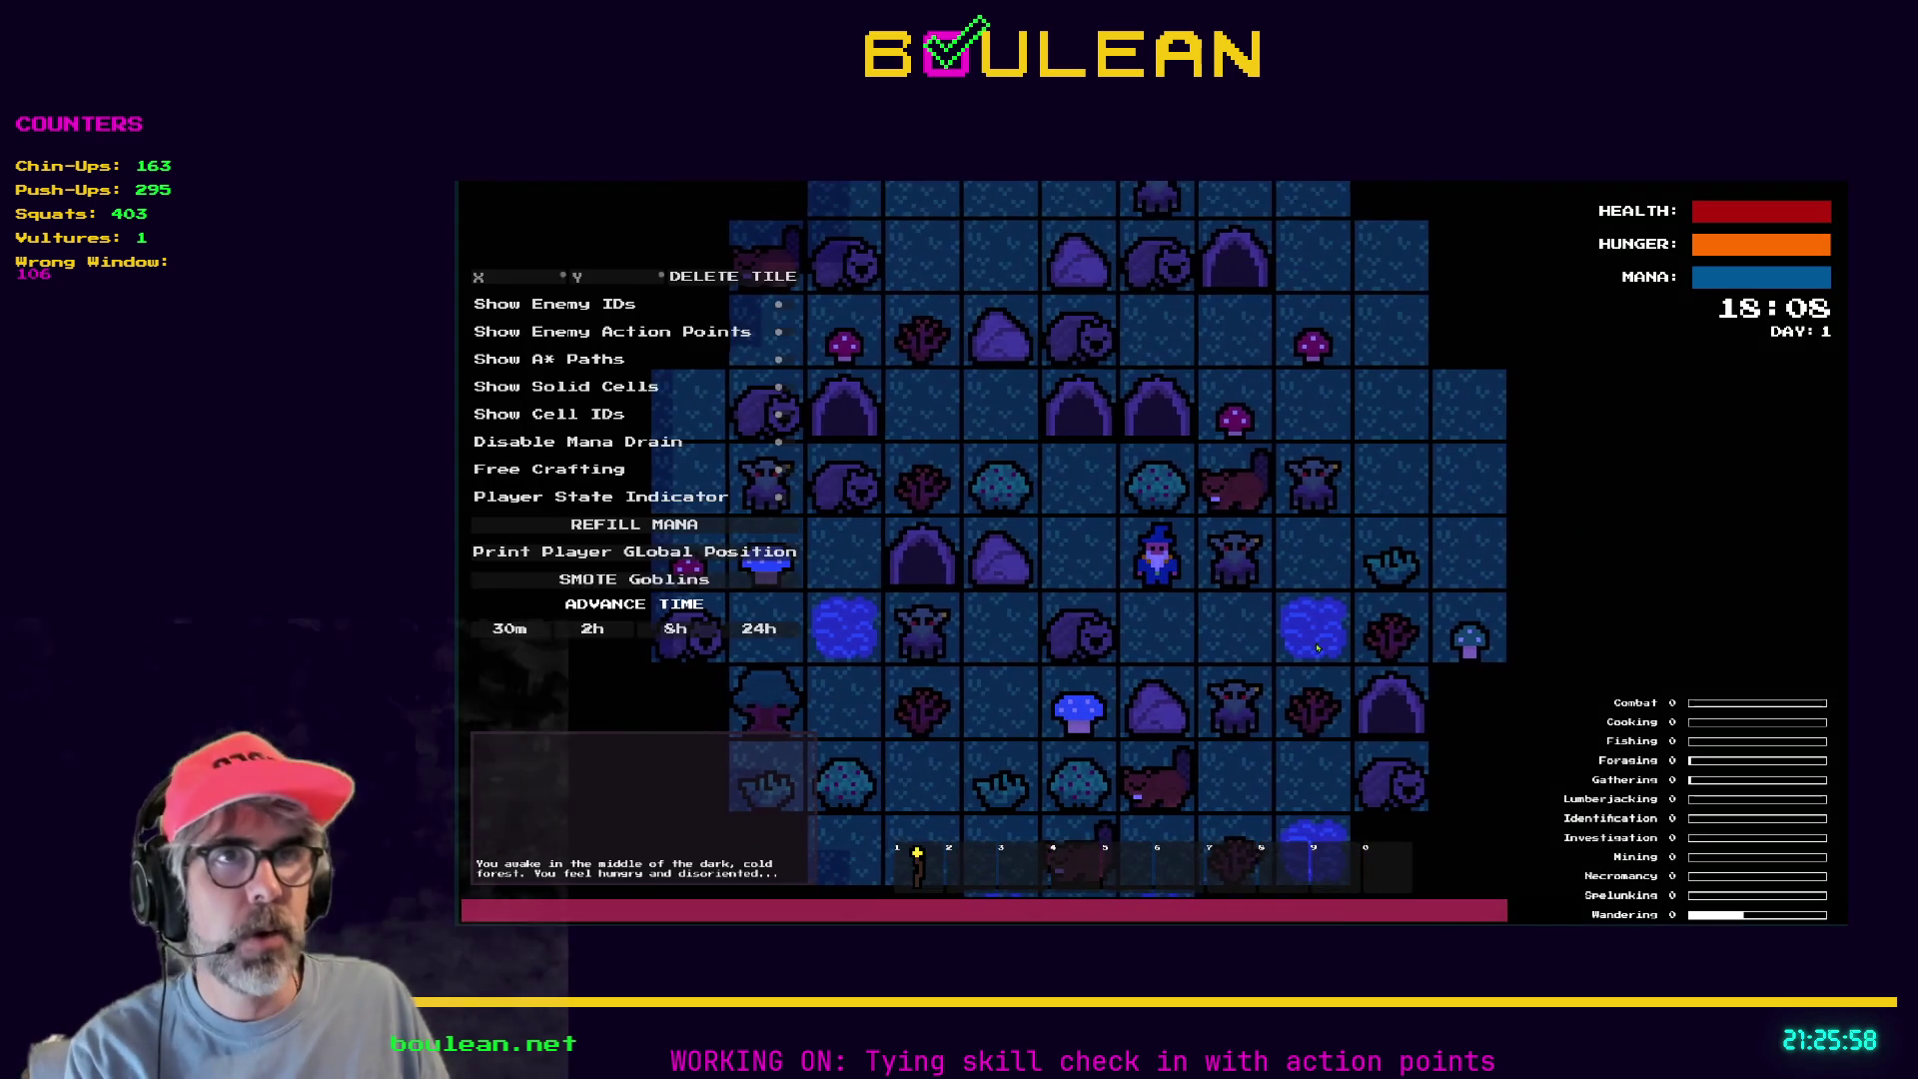
left_click(667, 580)
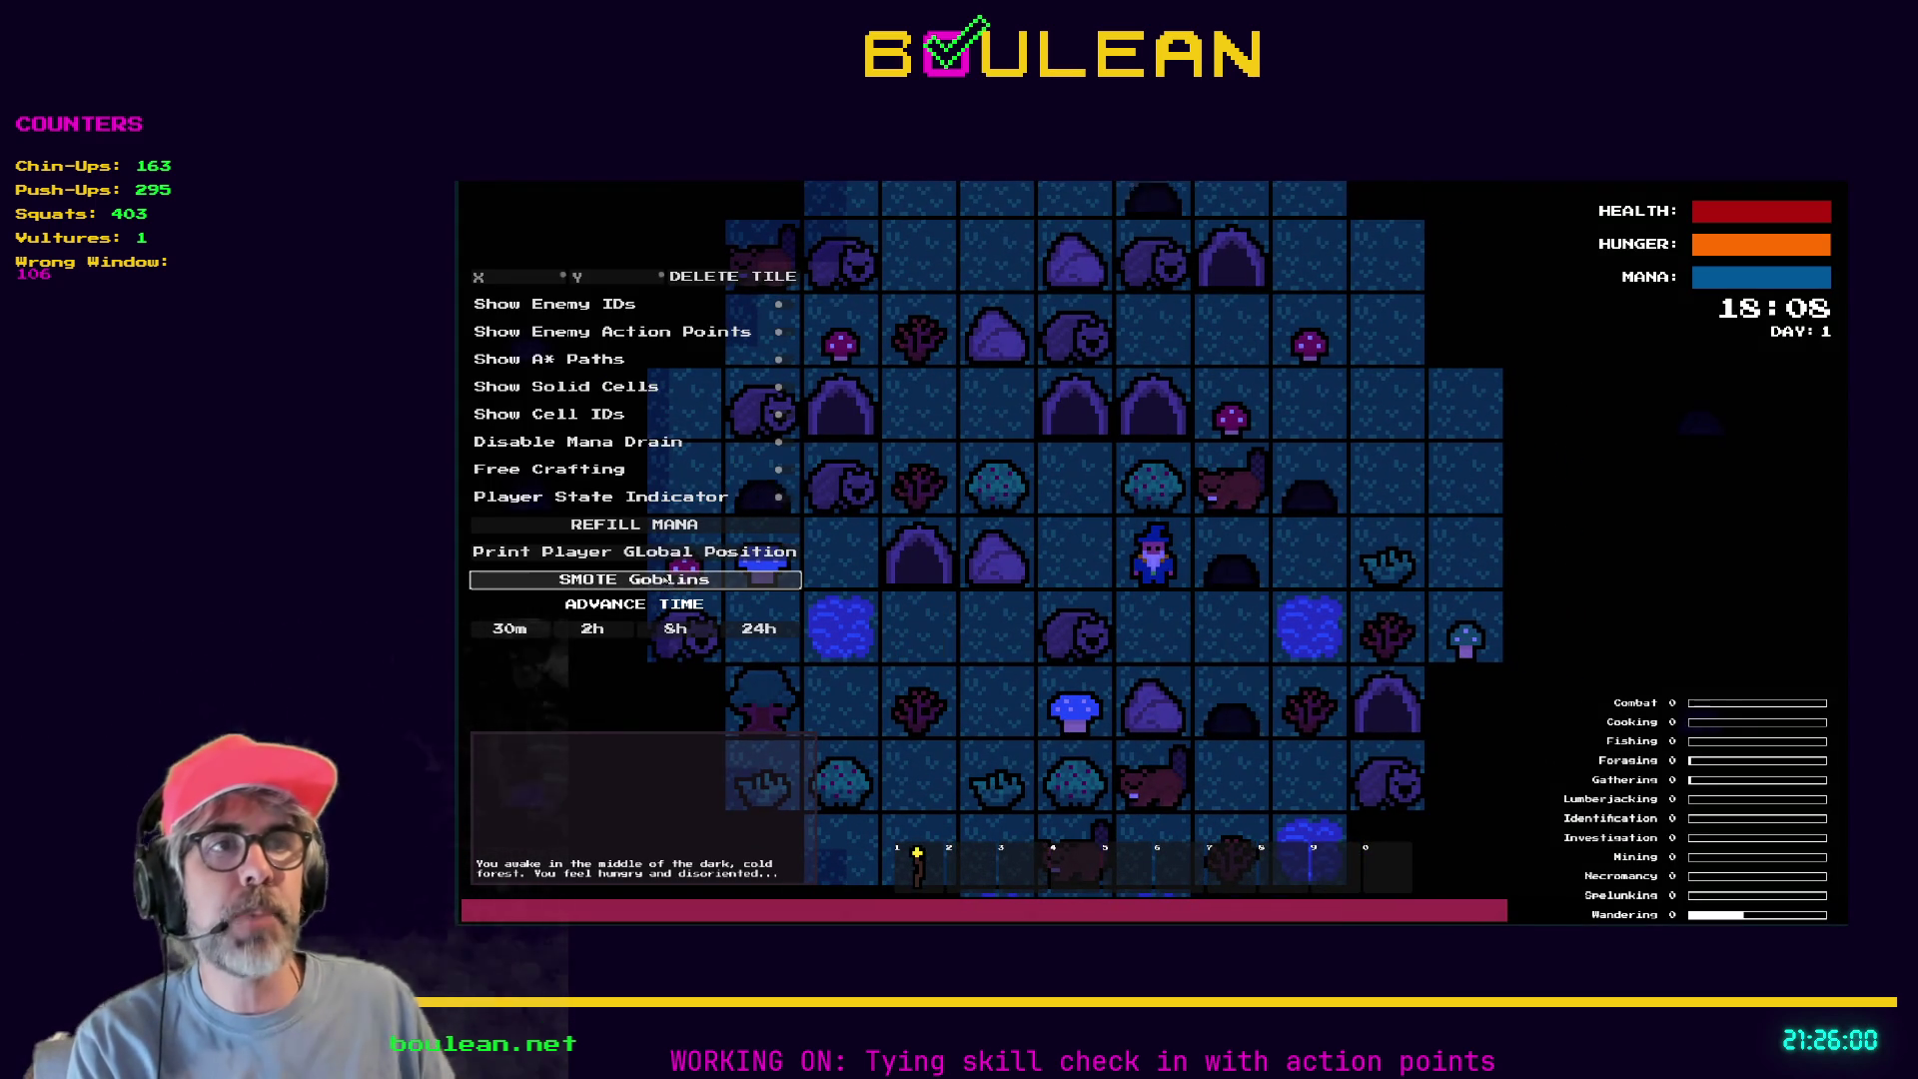
Move the wizard another tile down and right, then zoom the map in and out.
key("Down")
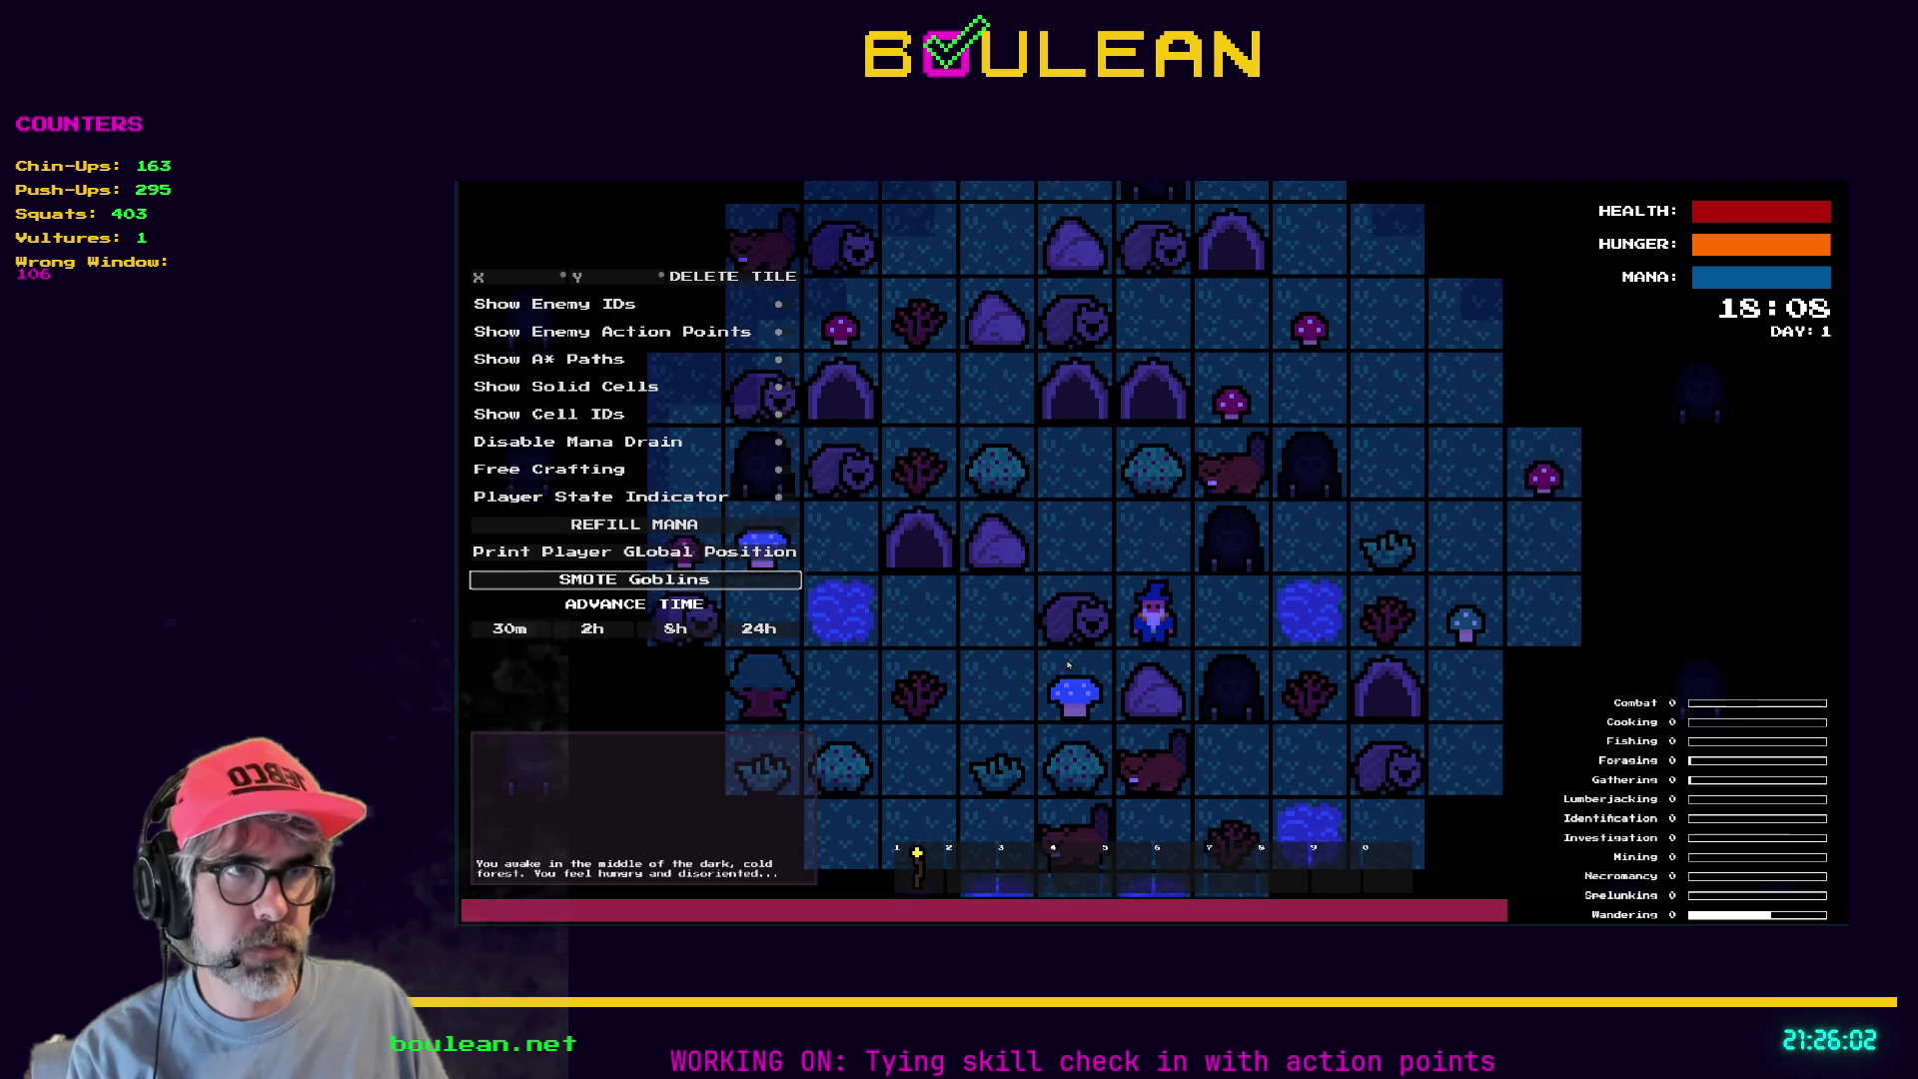
key("Right")
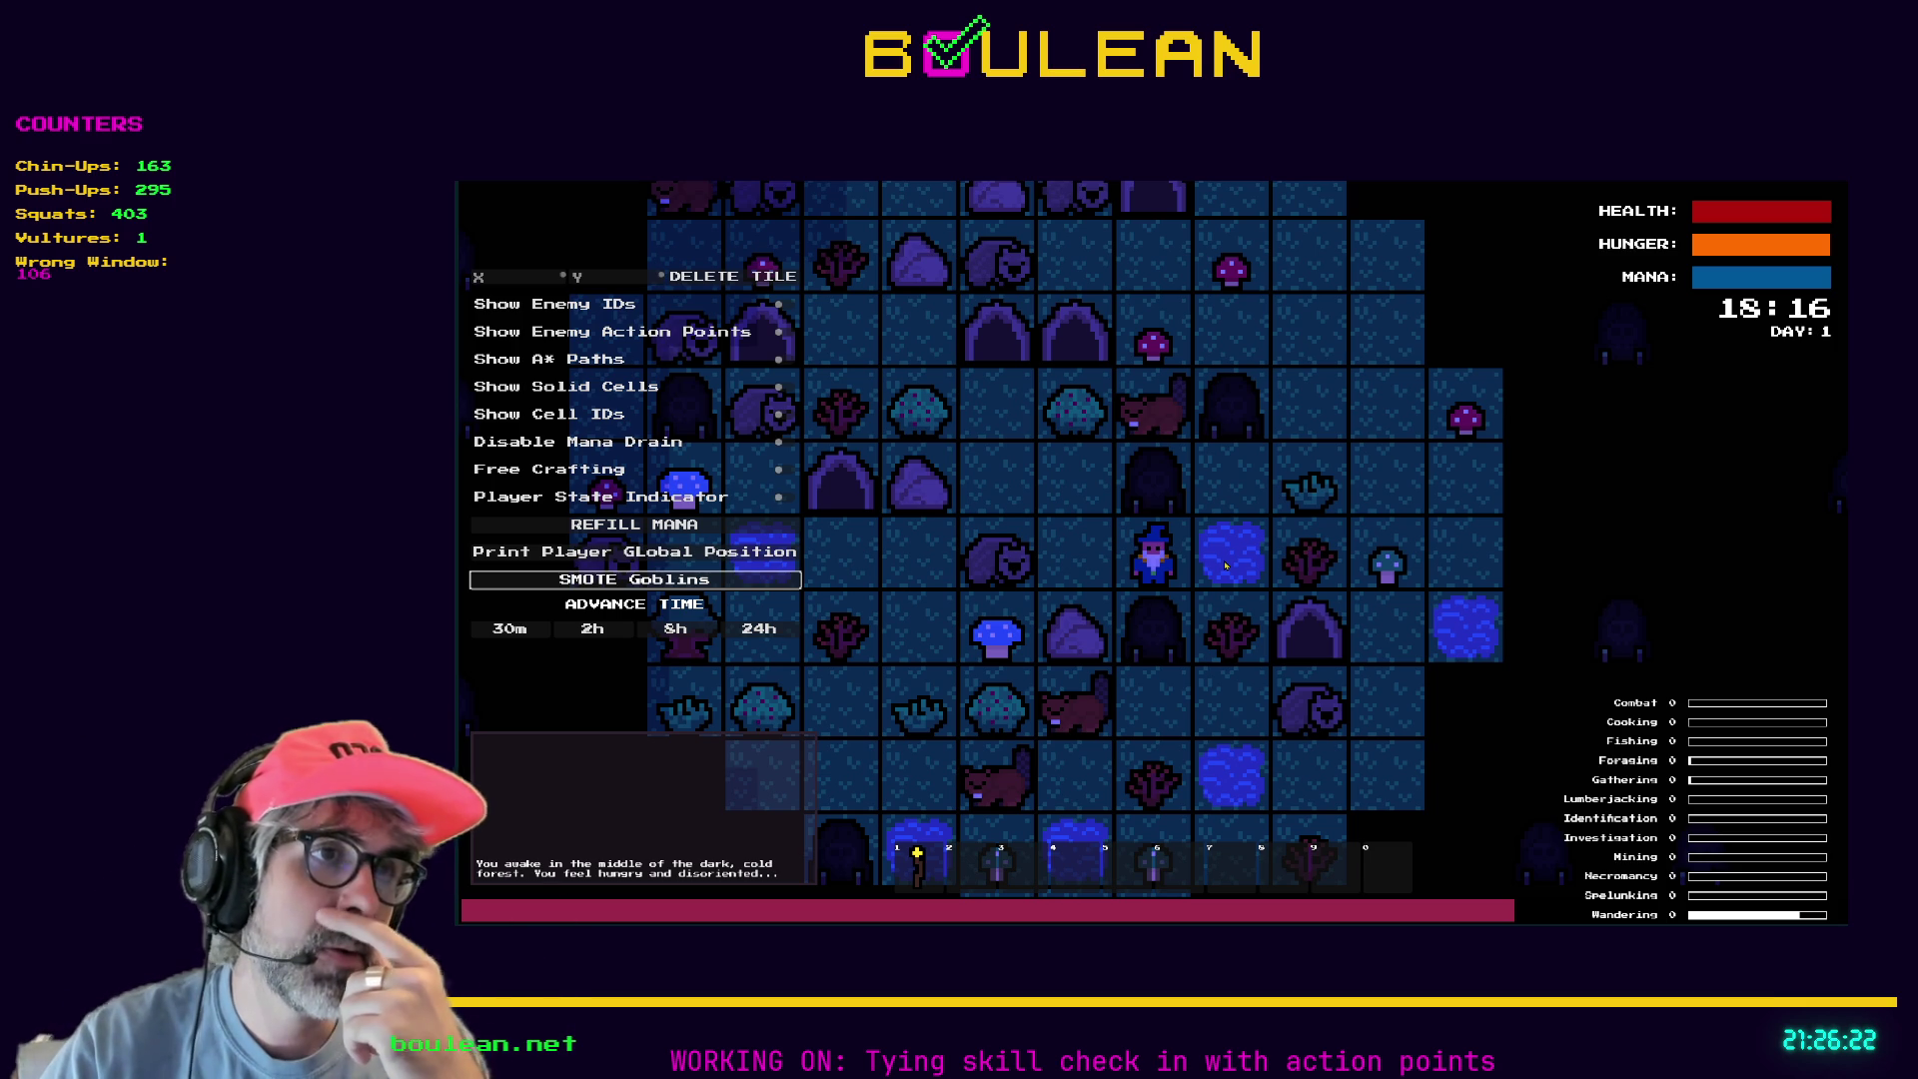
scroll(1226, 566, "up", 1)
scroll(1226, 566, "up", 1)
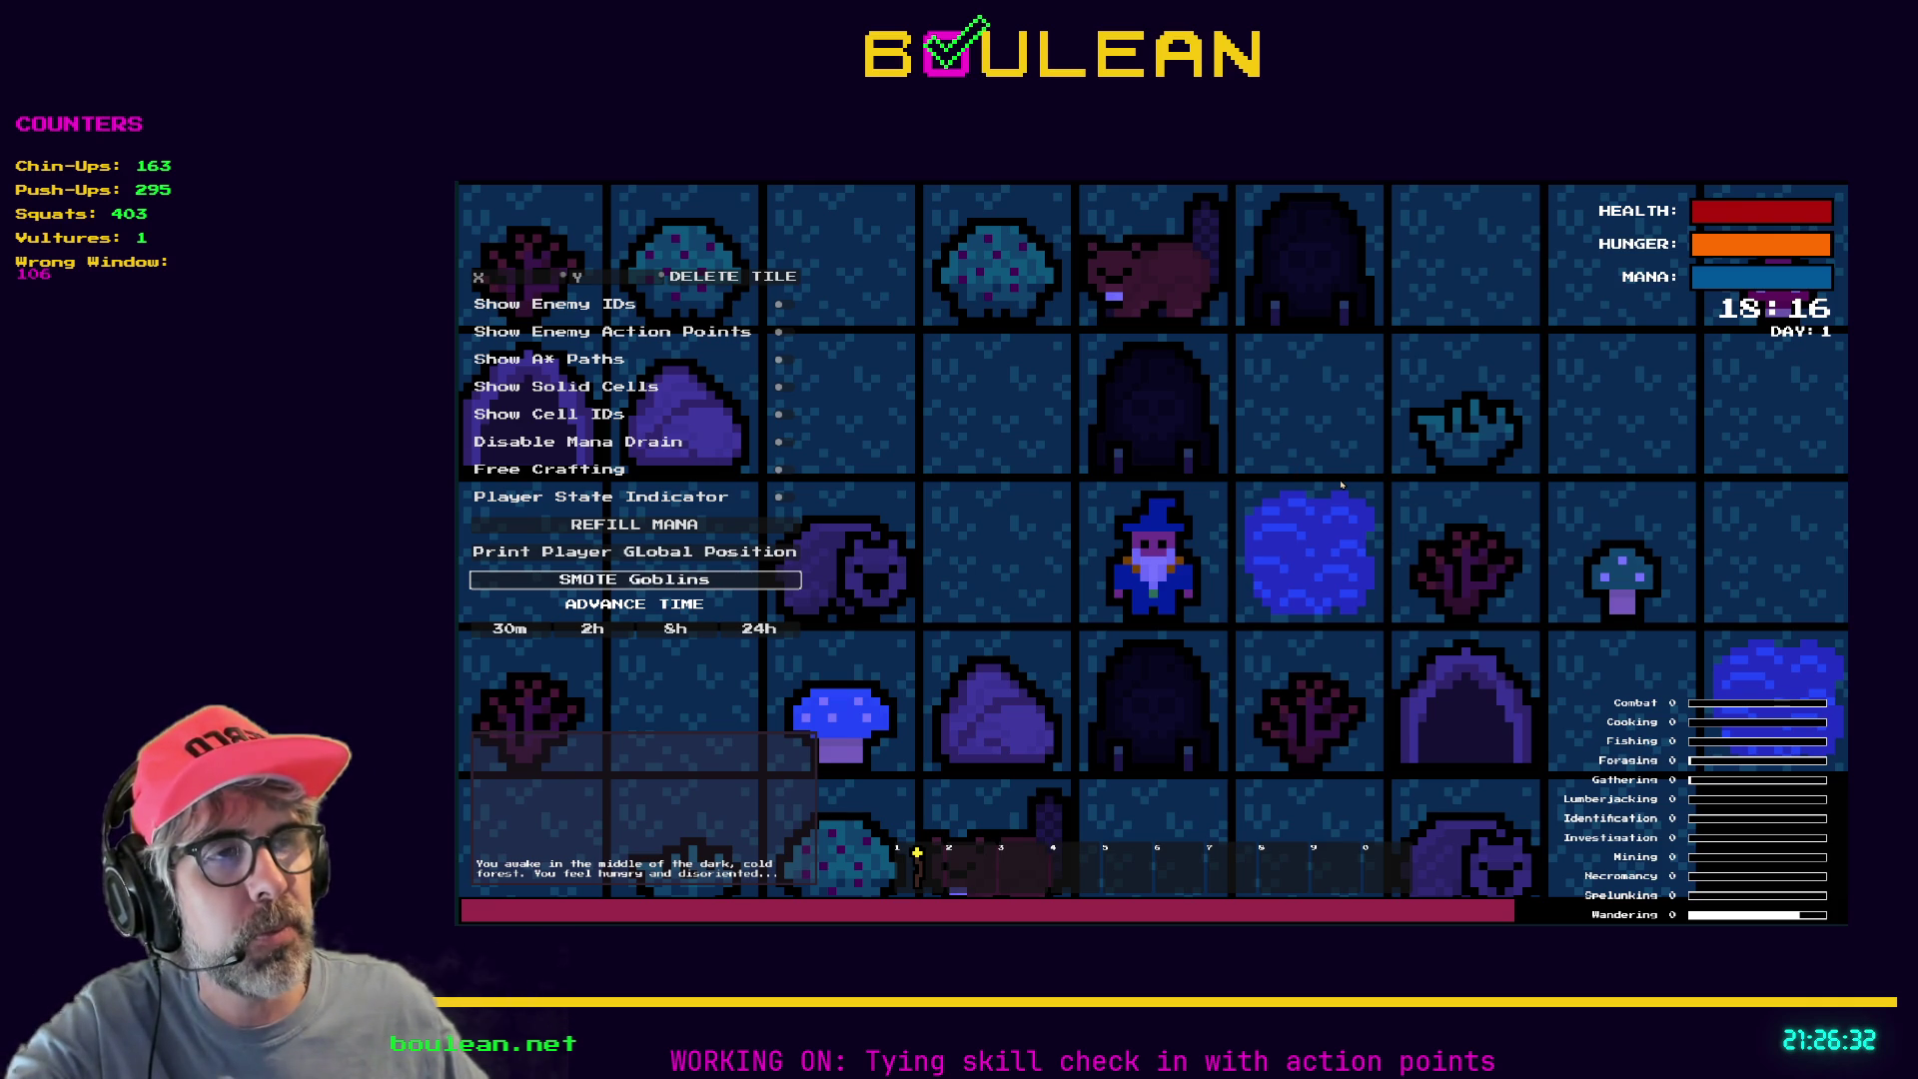
scroll(1343, 494, "down", 2)
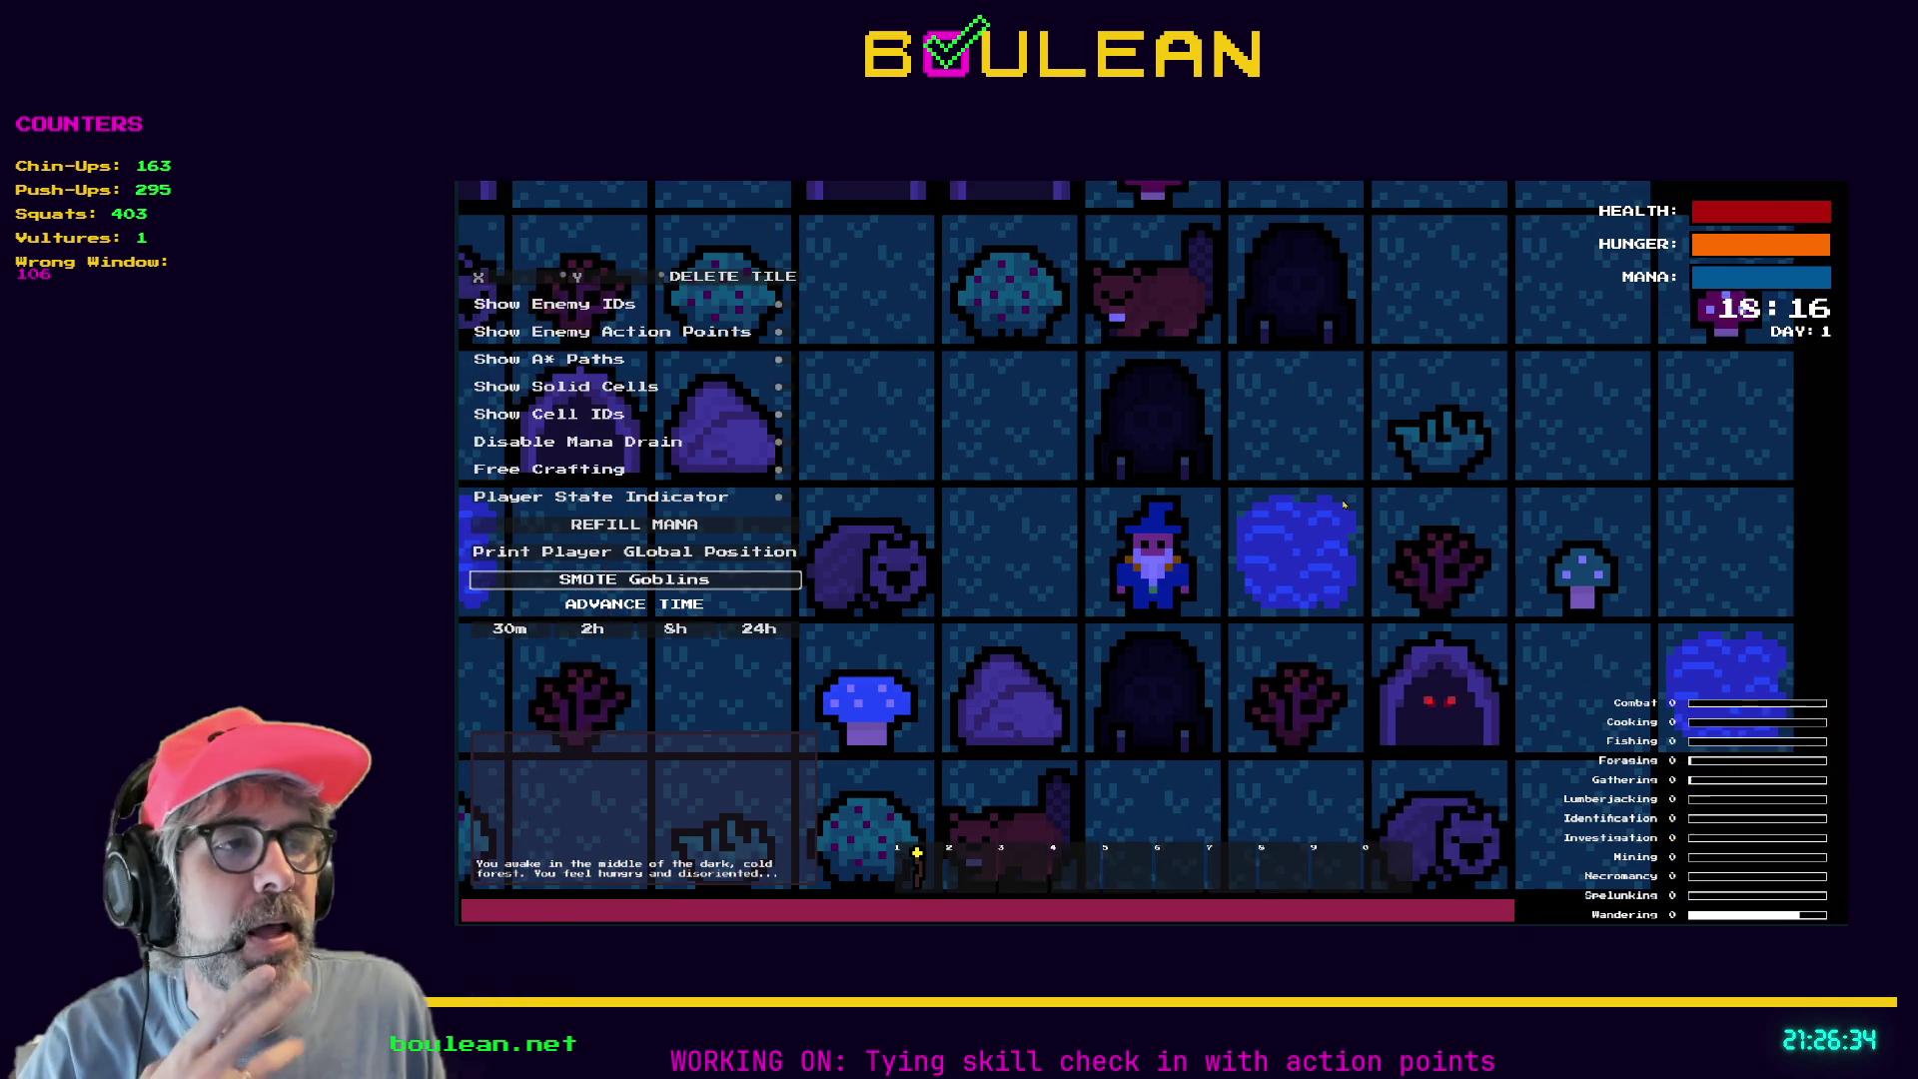
scroll(1343, 505, "down", 1)
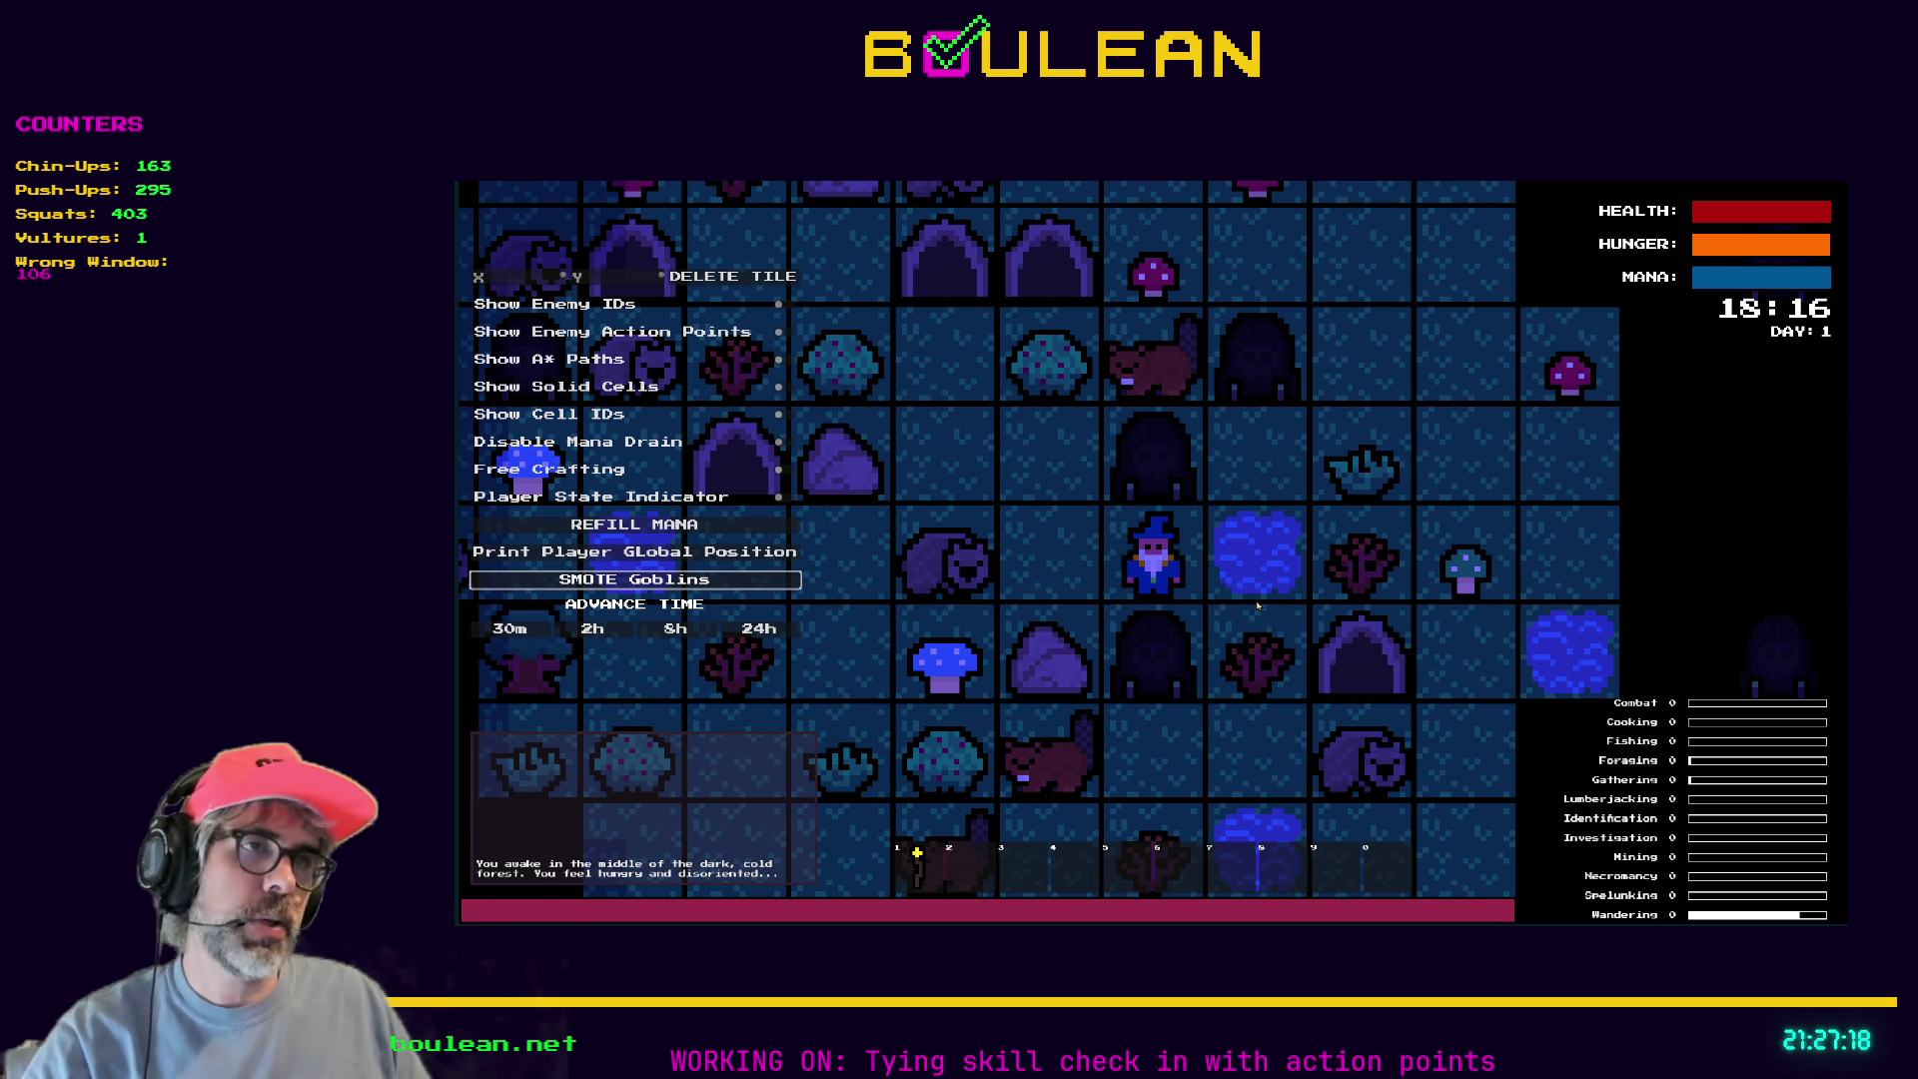
scroll(1258, 604, "up", 2)
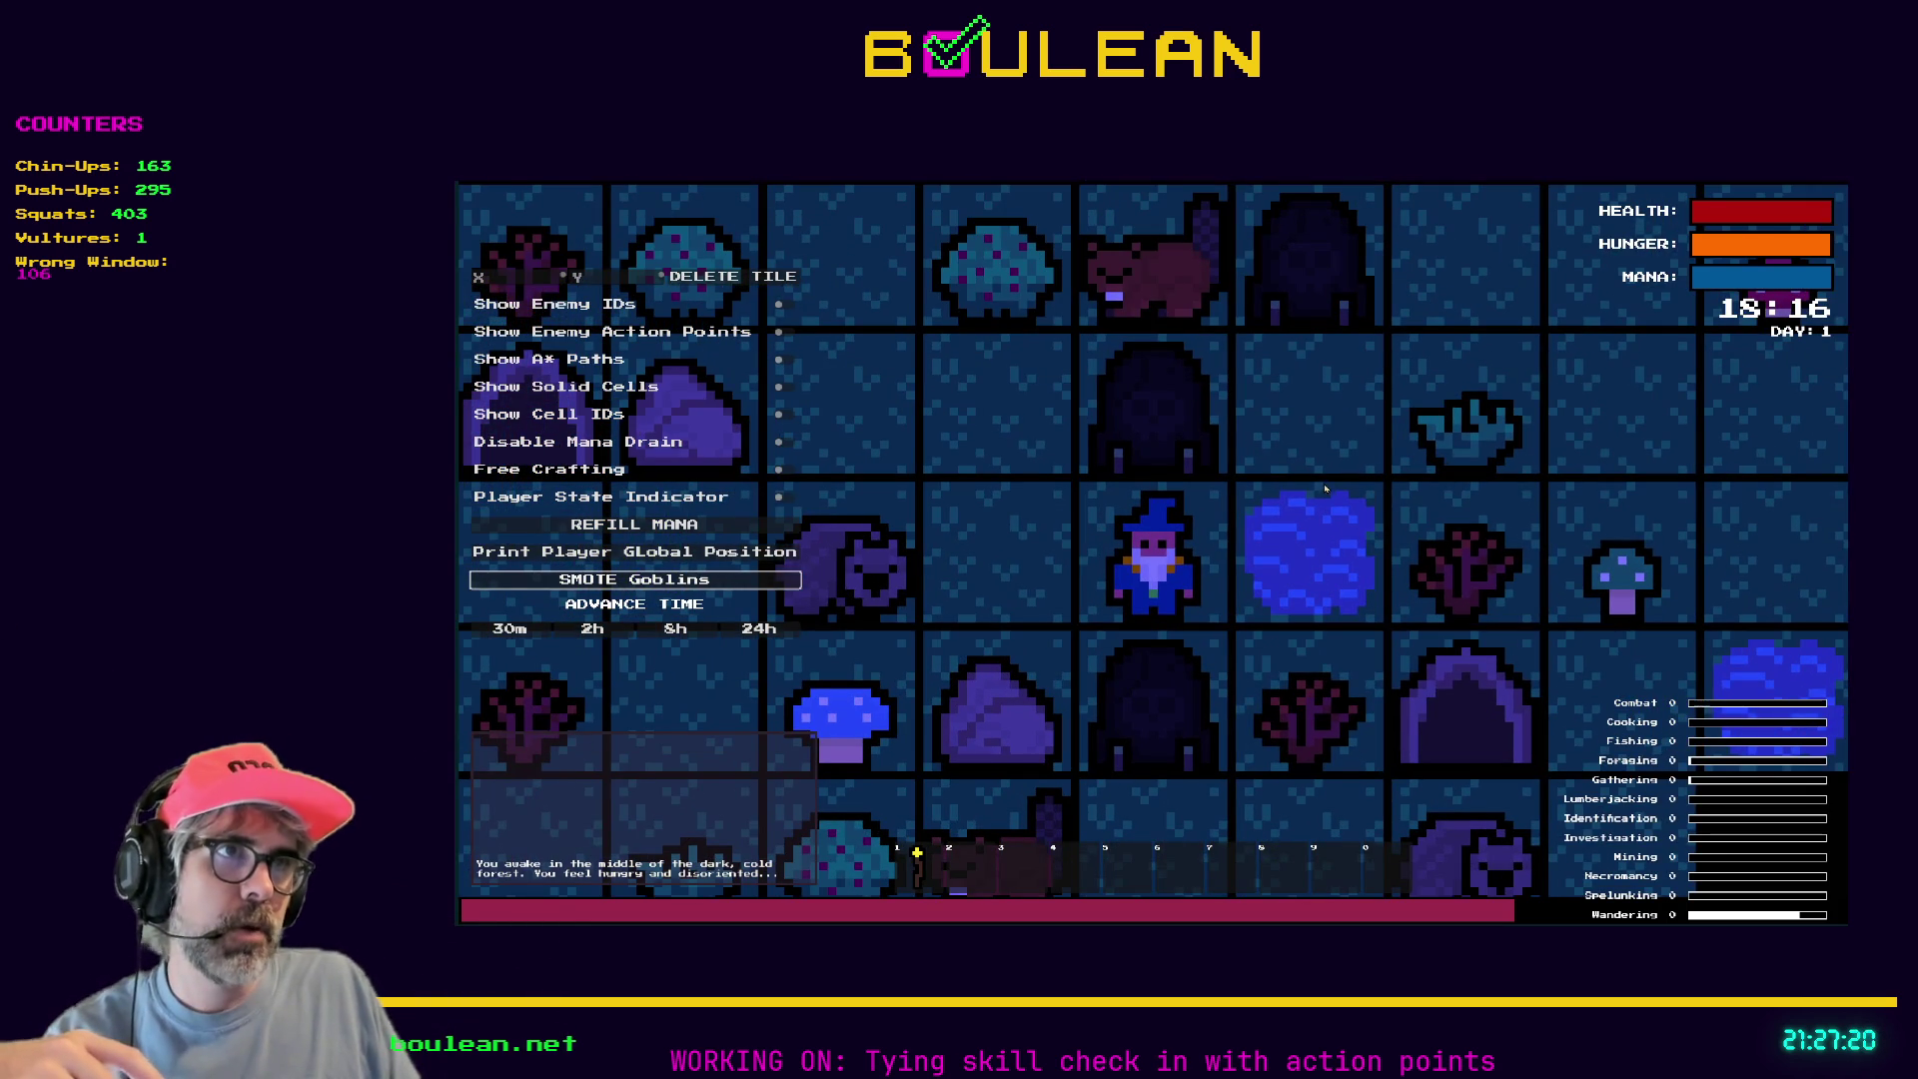
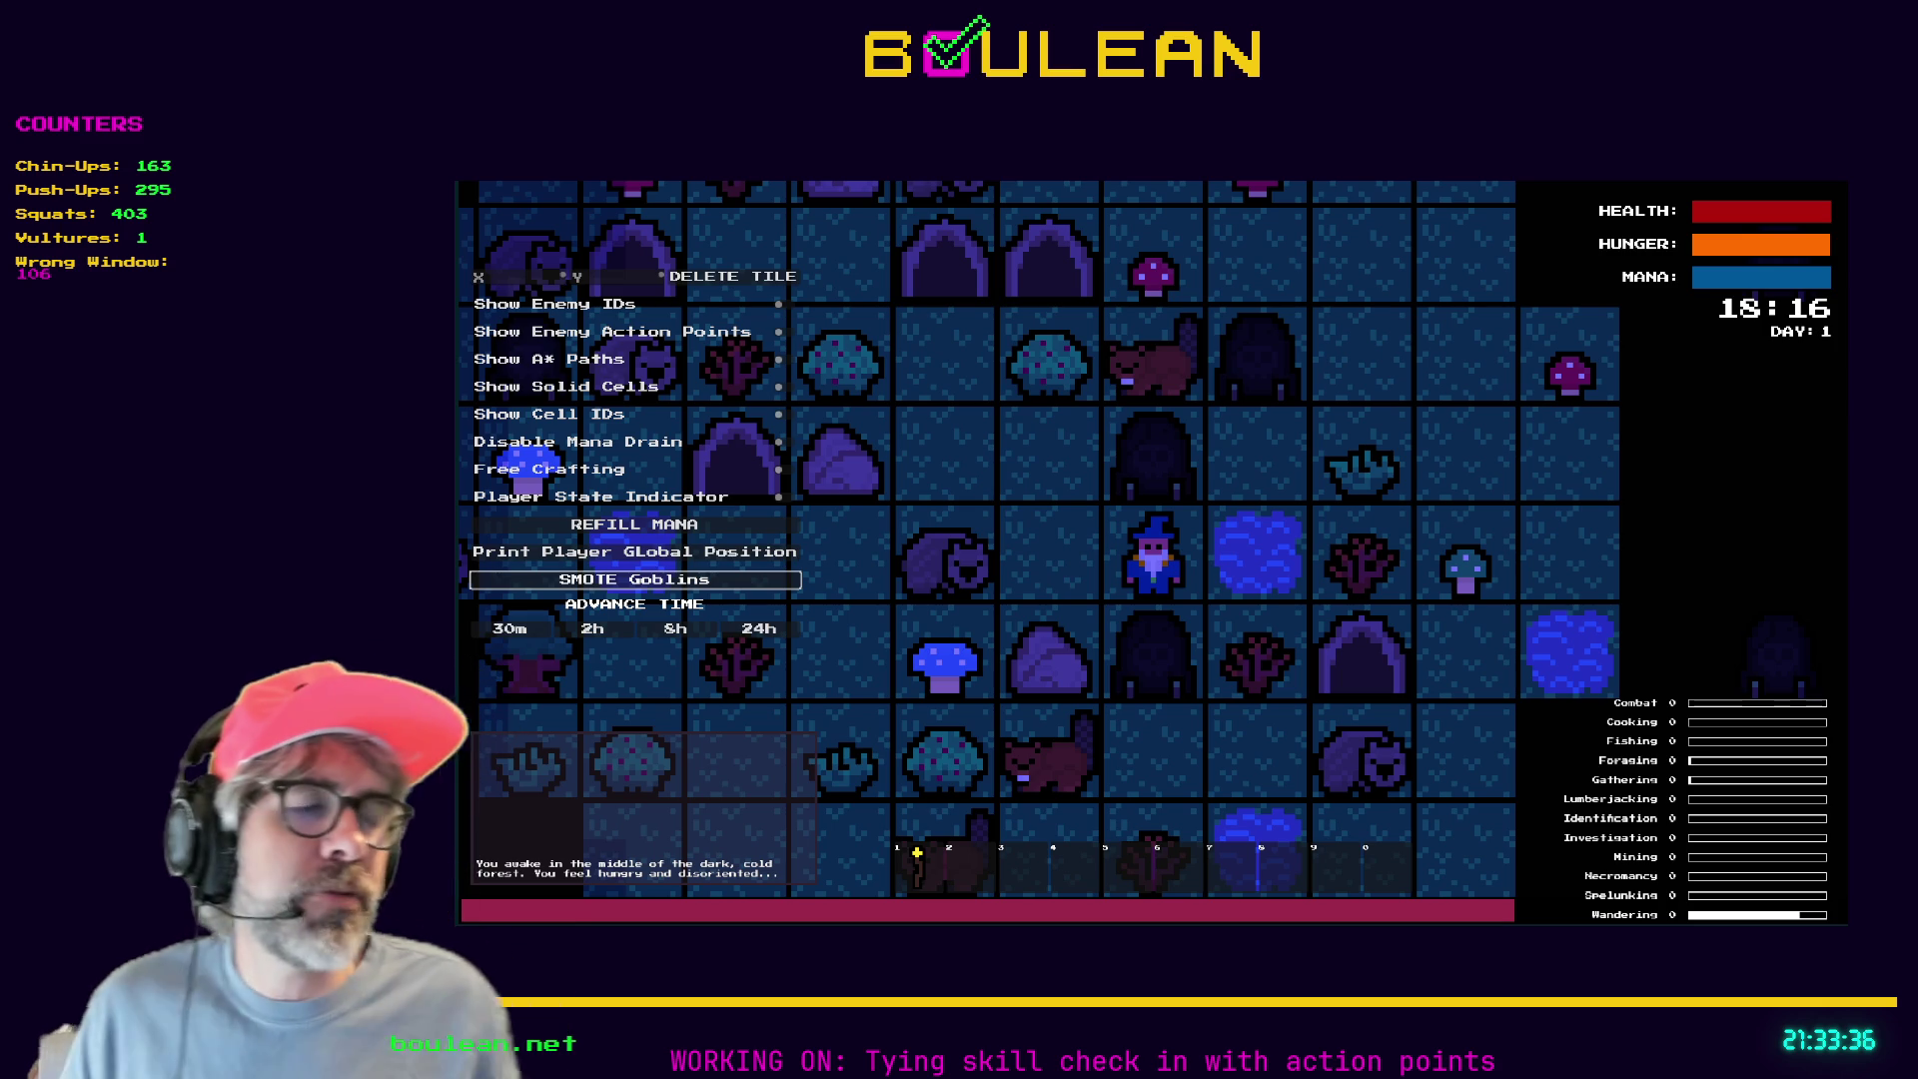
Stop the game, inspect tile.gd's GridObject inhabitant declaration on line 34, and rerun the project.
key("alt+Tab")
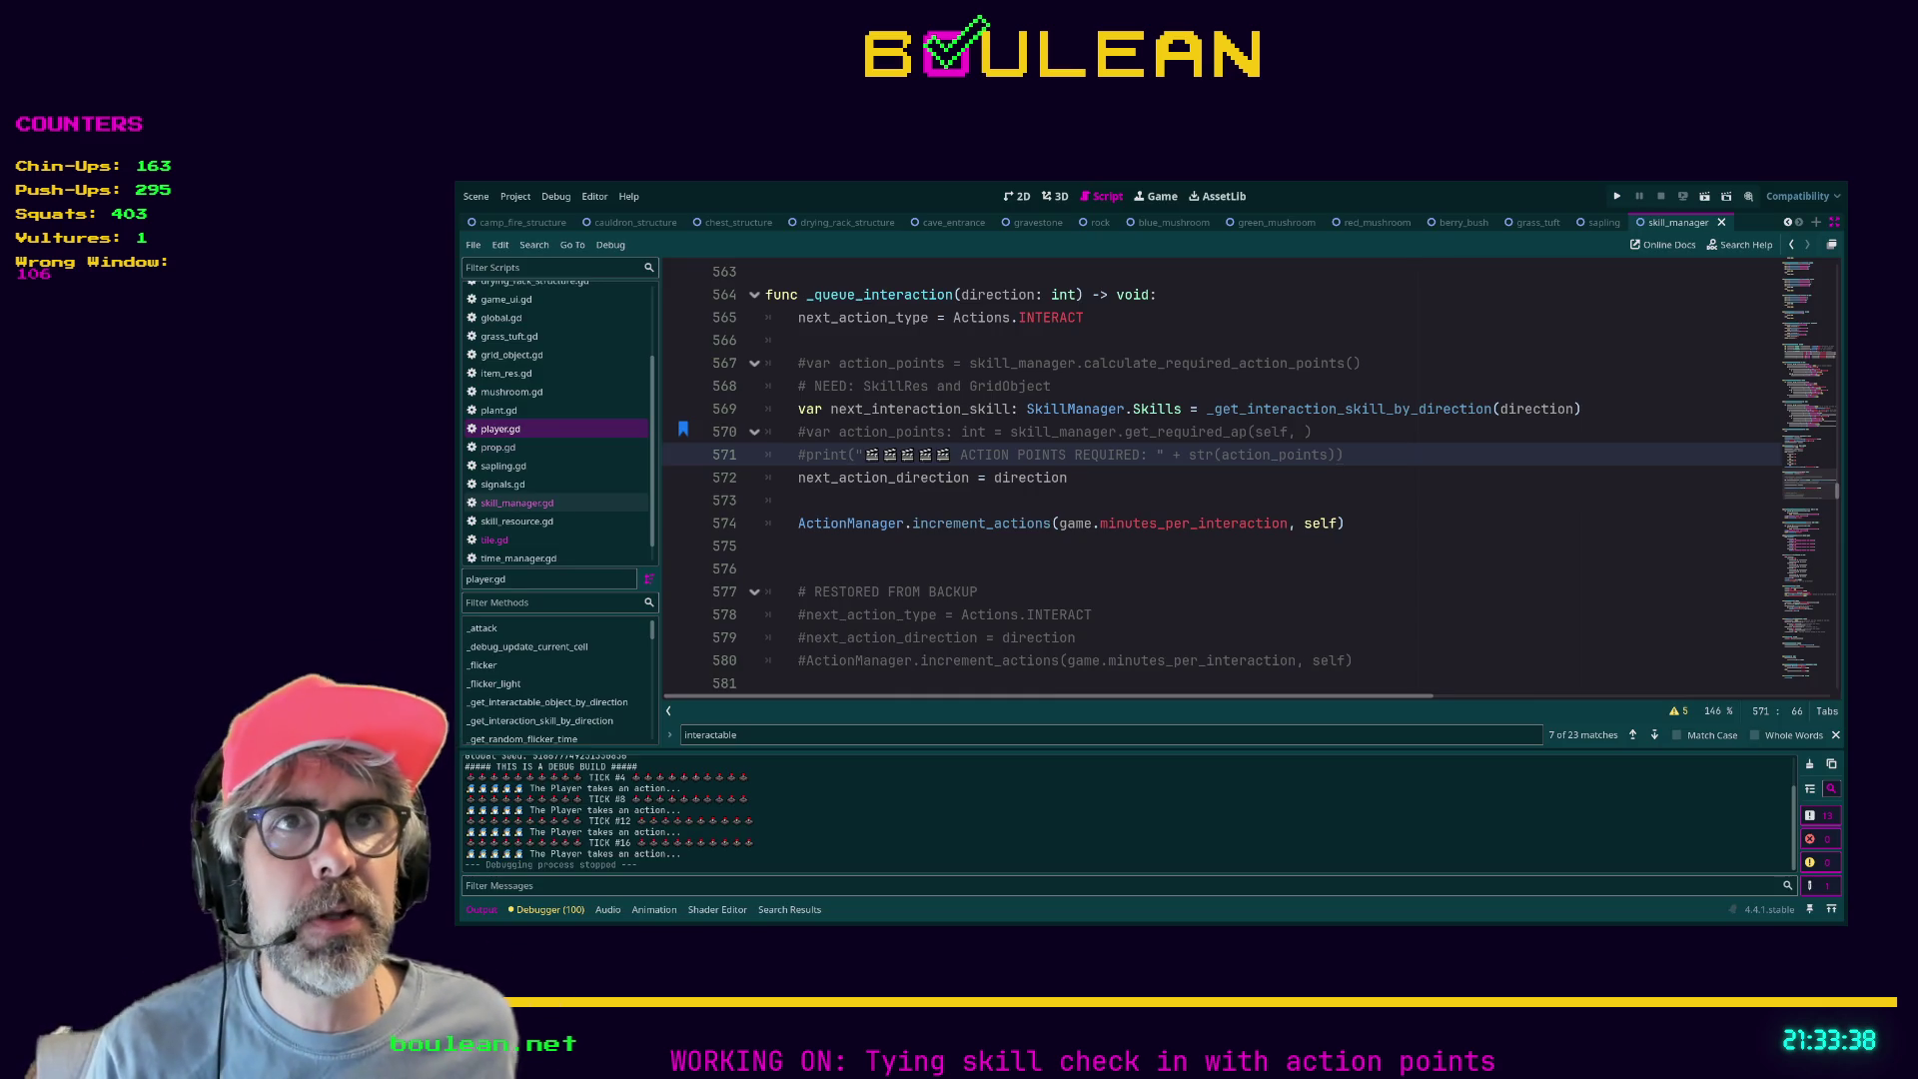
left_click(522, 545)
key("ctrl+shift+Left")
key("ctrl+shift+Left")
left_click(742, 551, "shift")
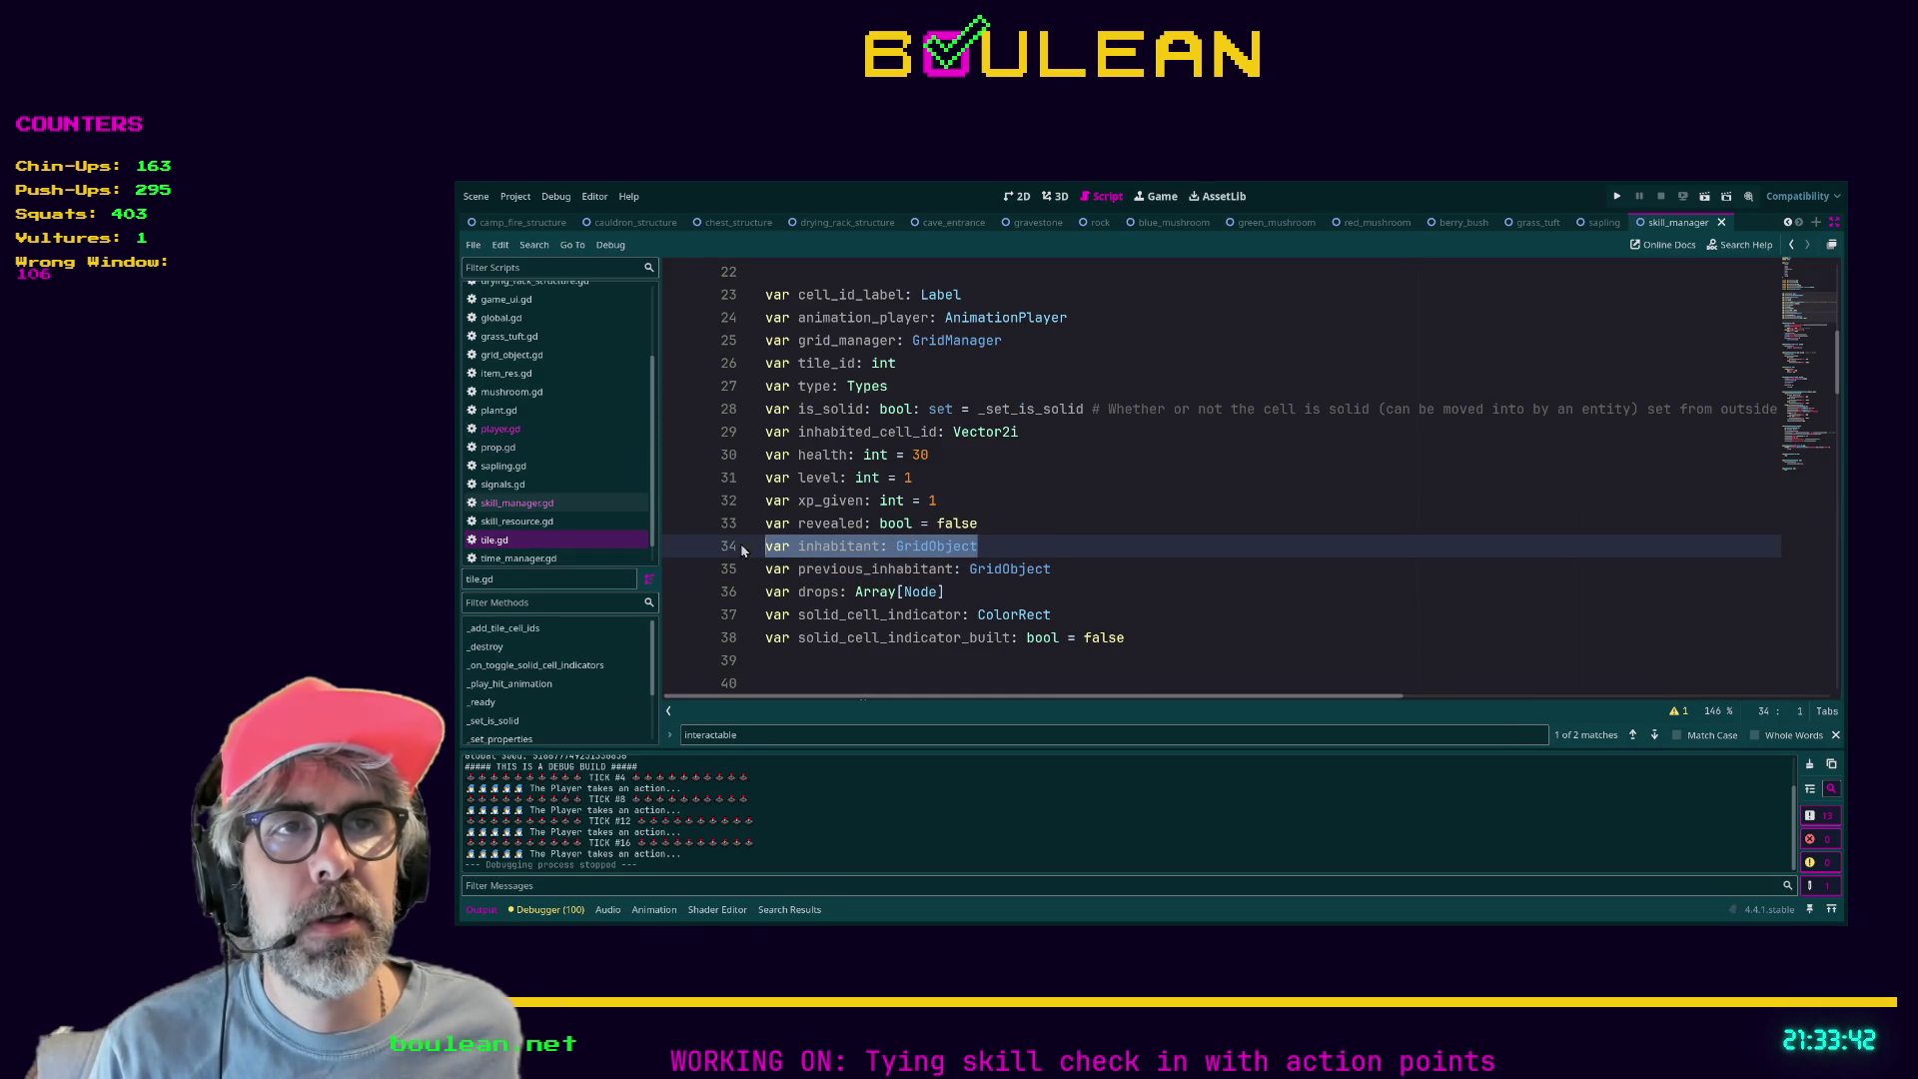
left_click(1005, 547)
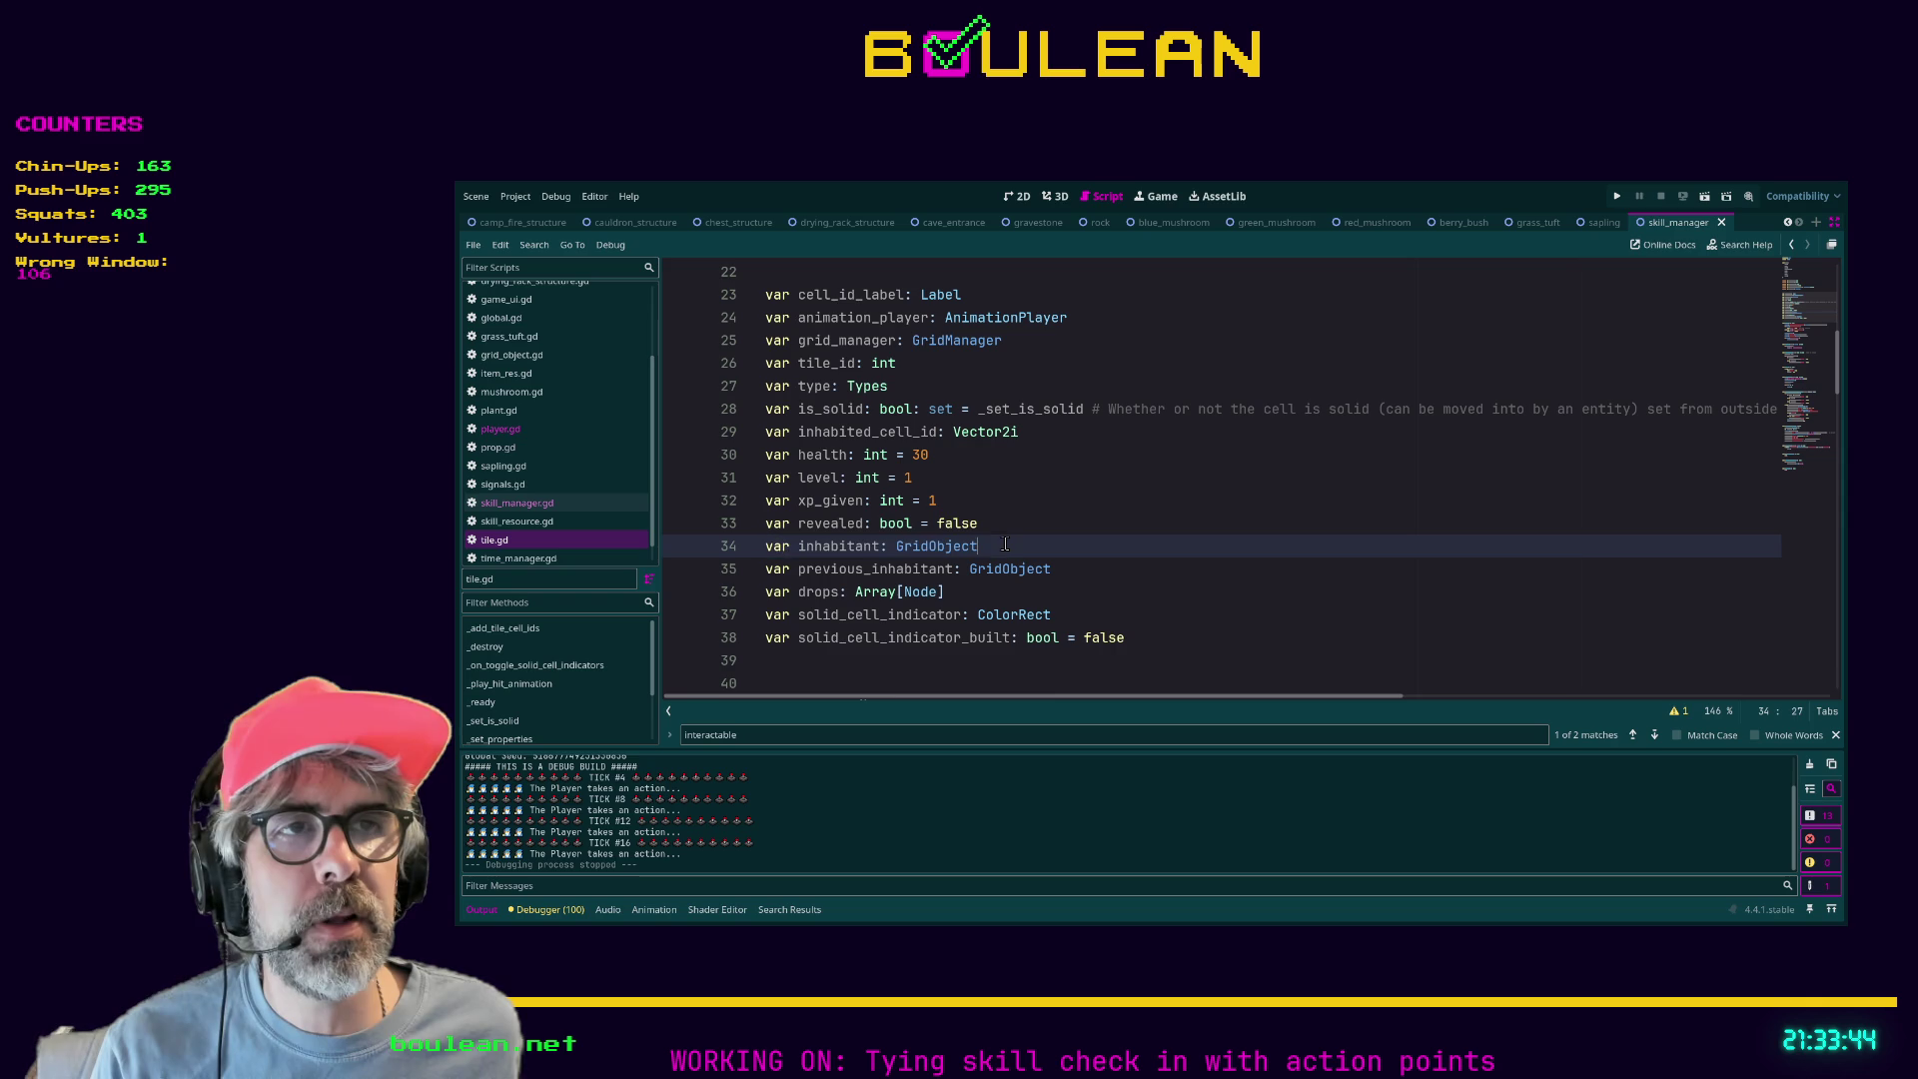
left_click_drag(1039, 549, 745, 550)
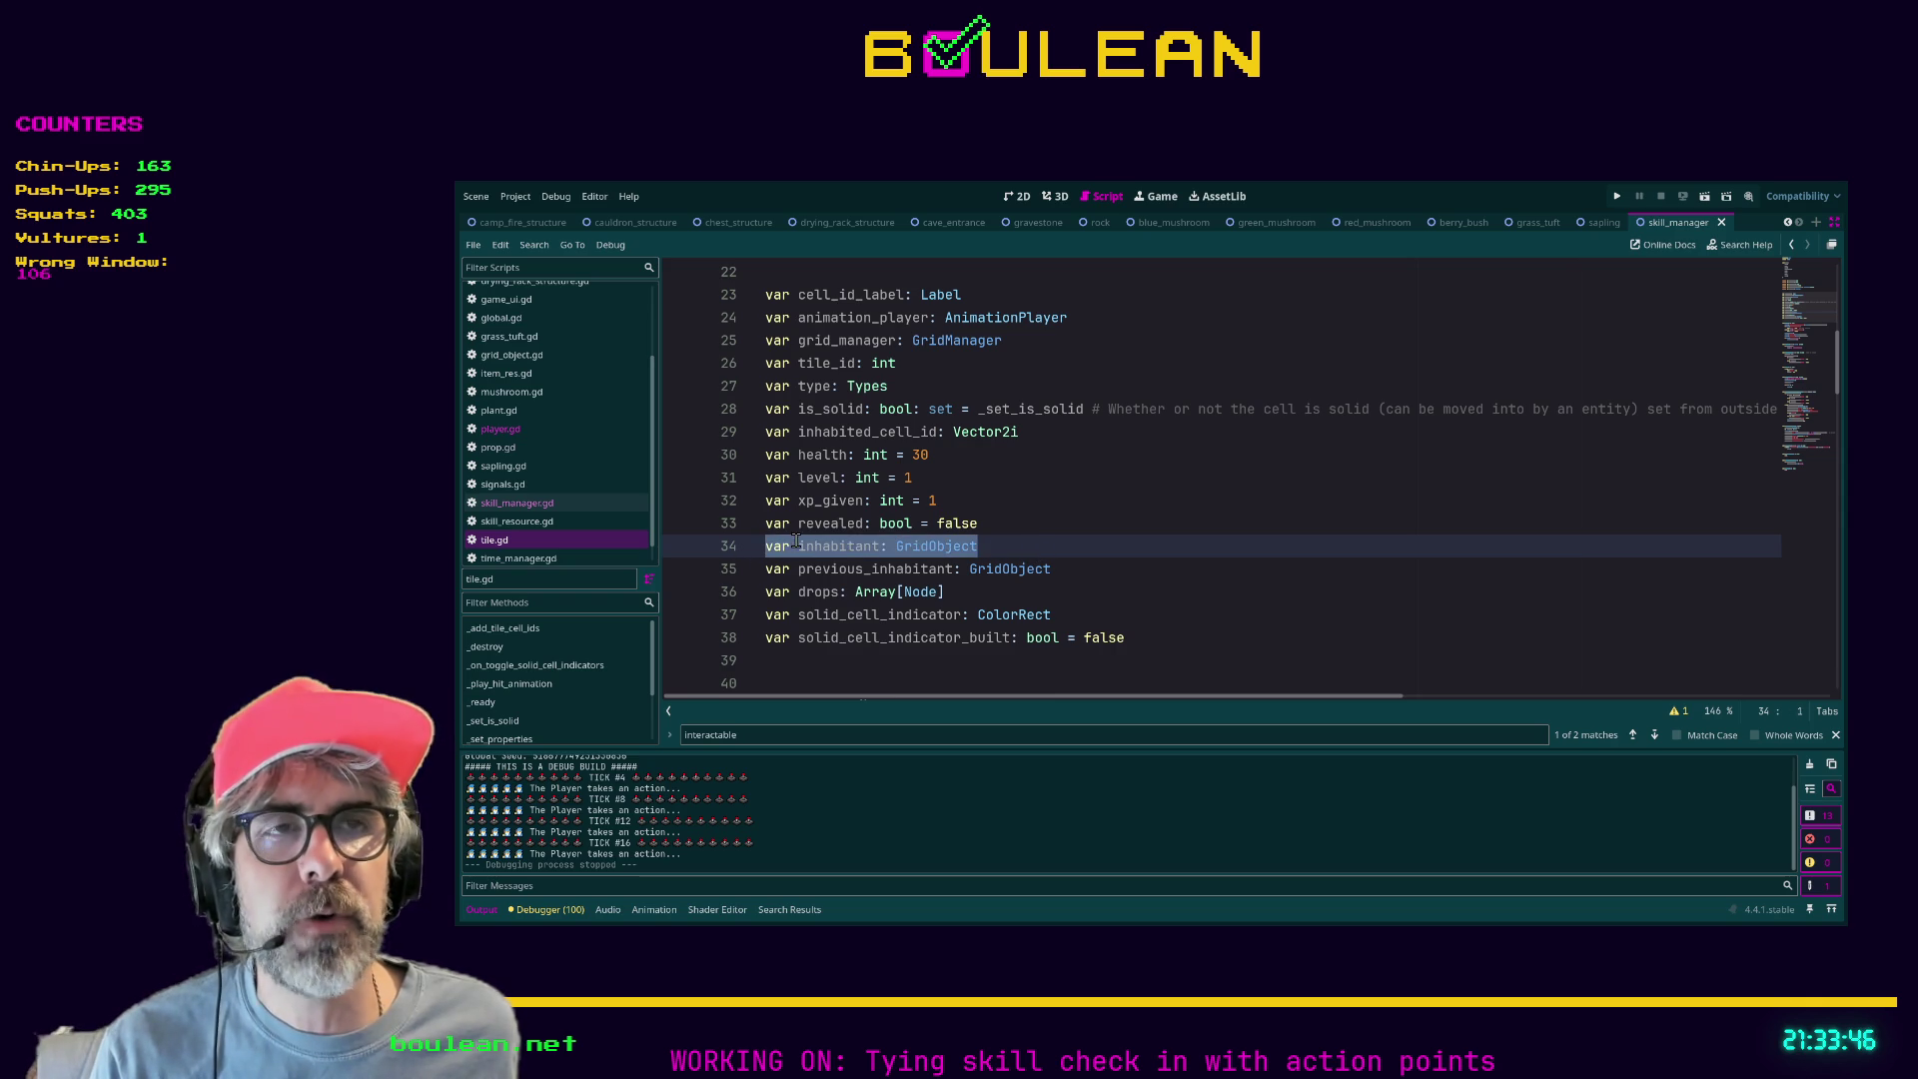
left_click(1000, 544)
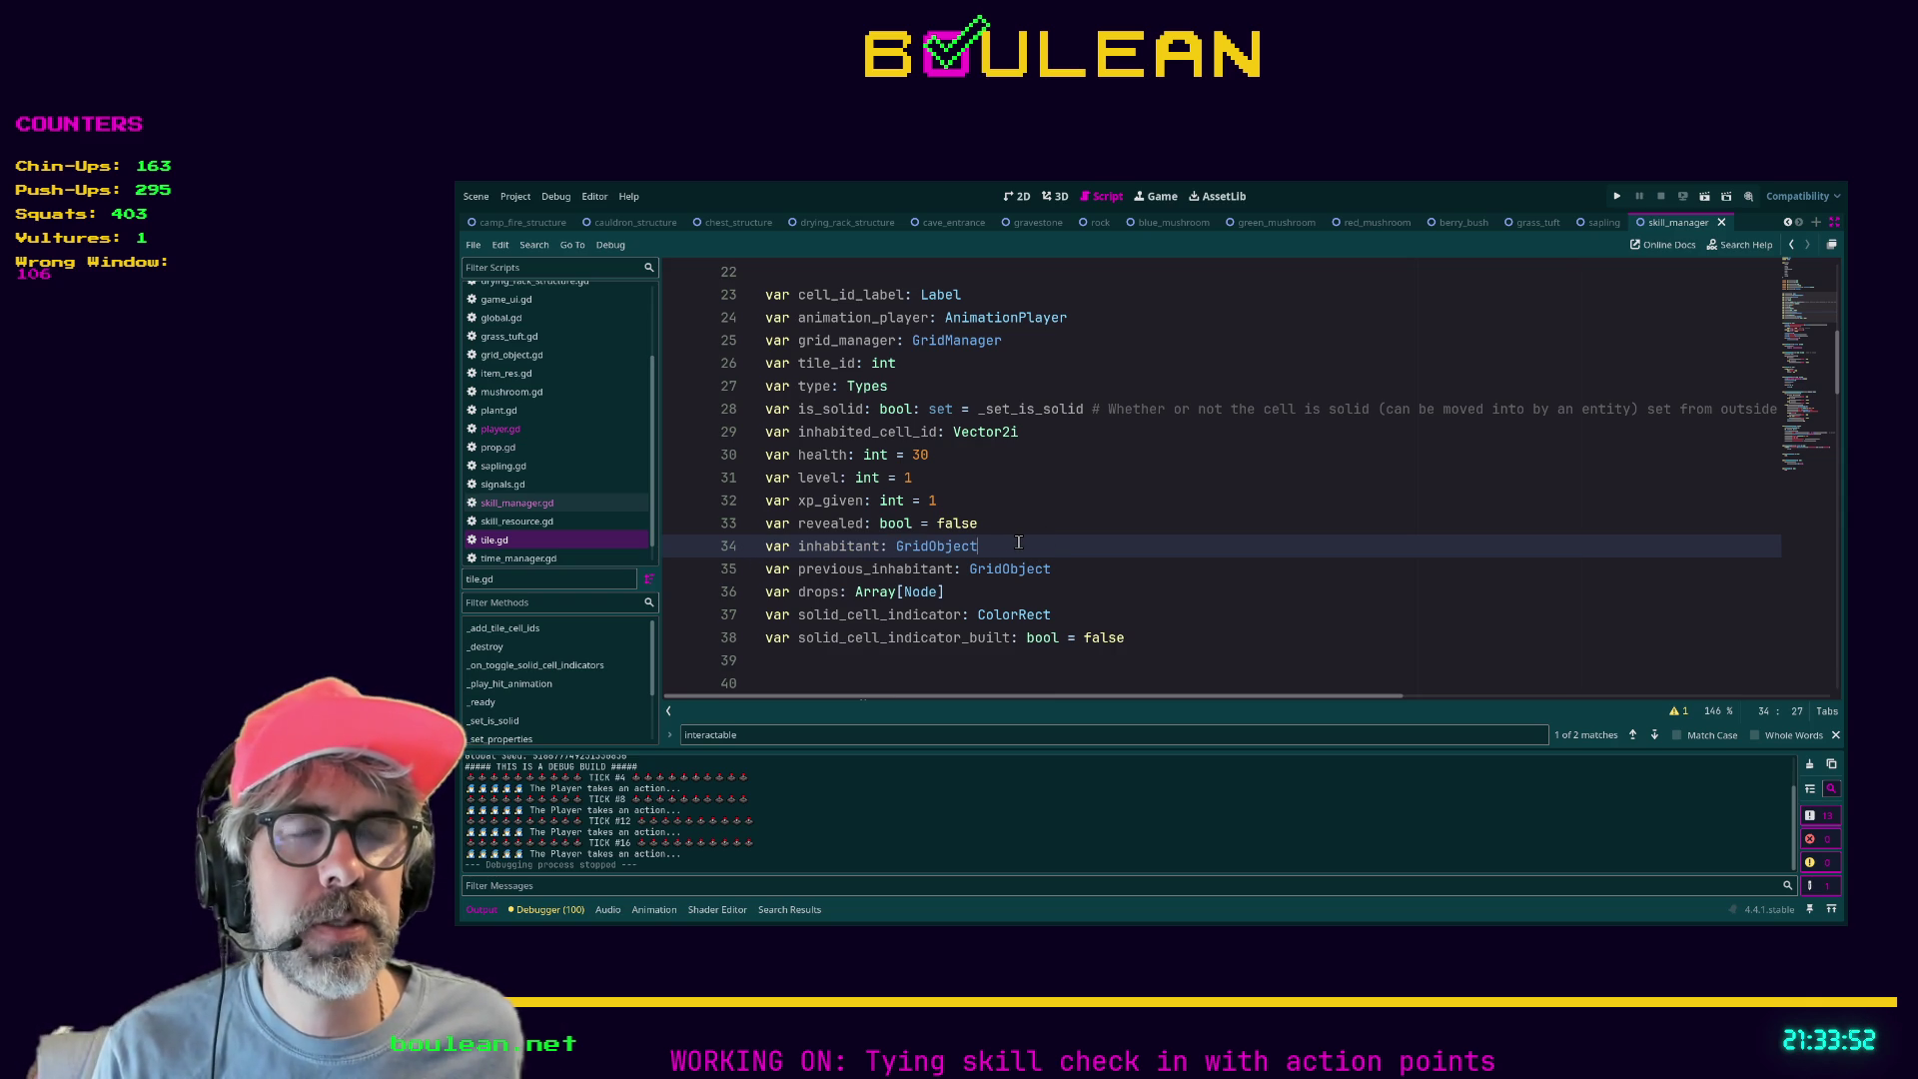
left_click(1099, 523)
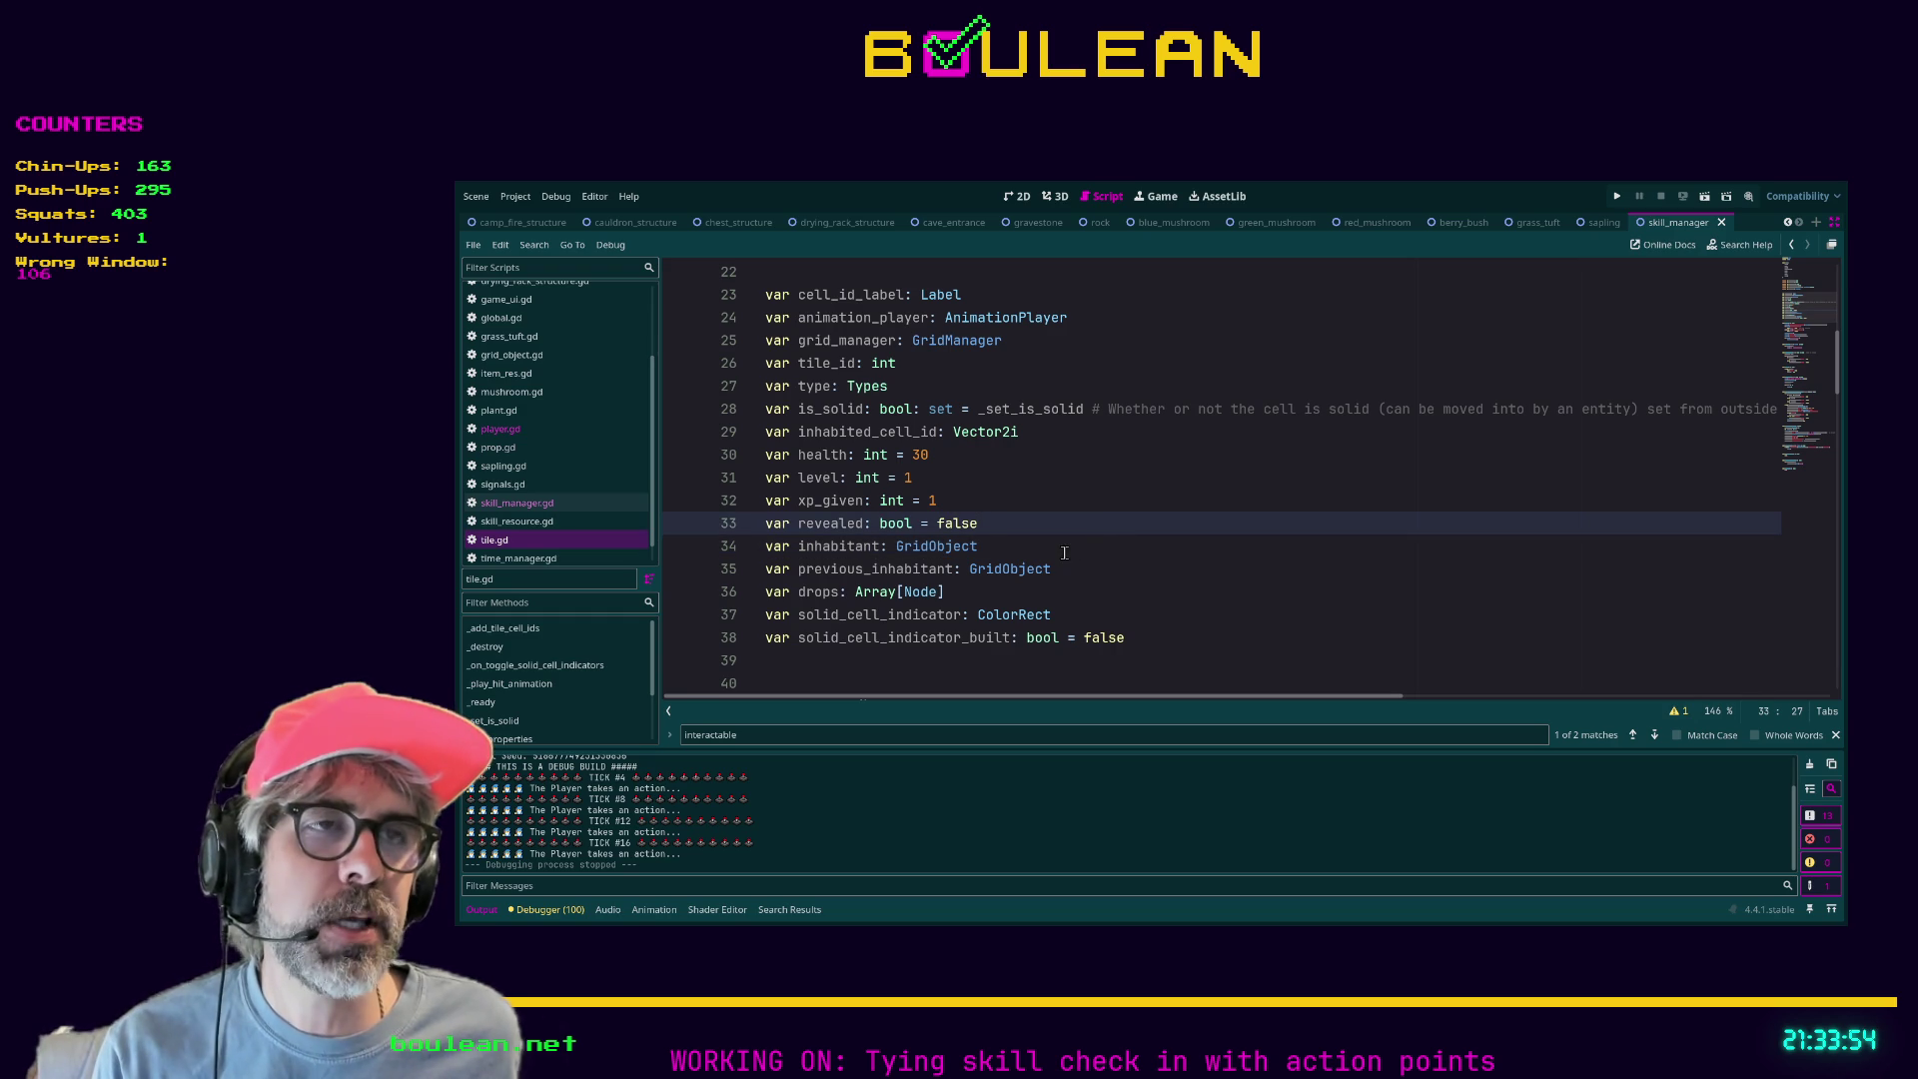
key("F5")
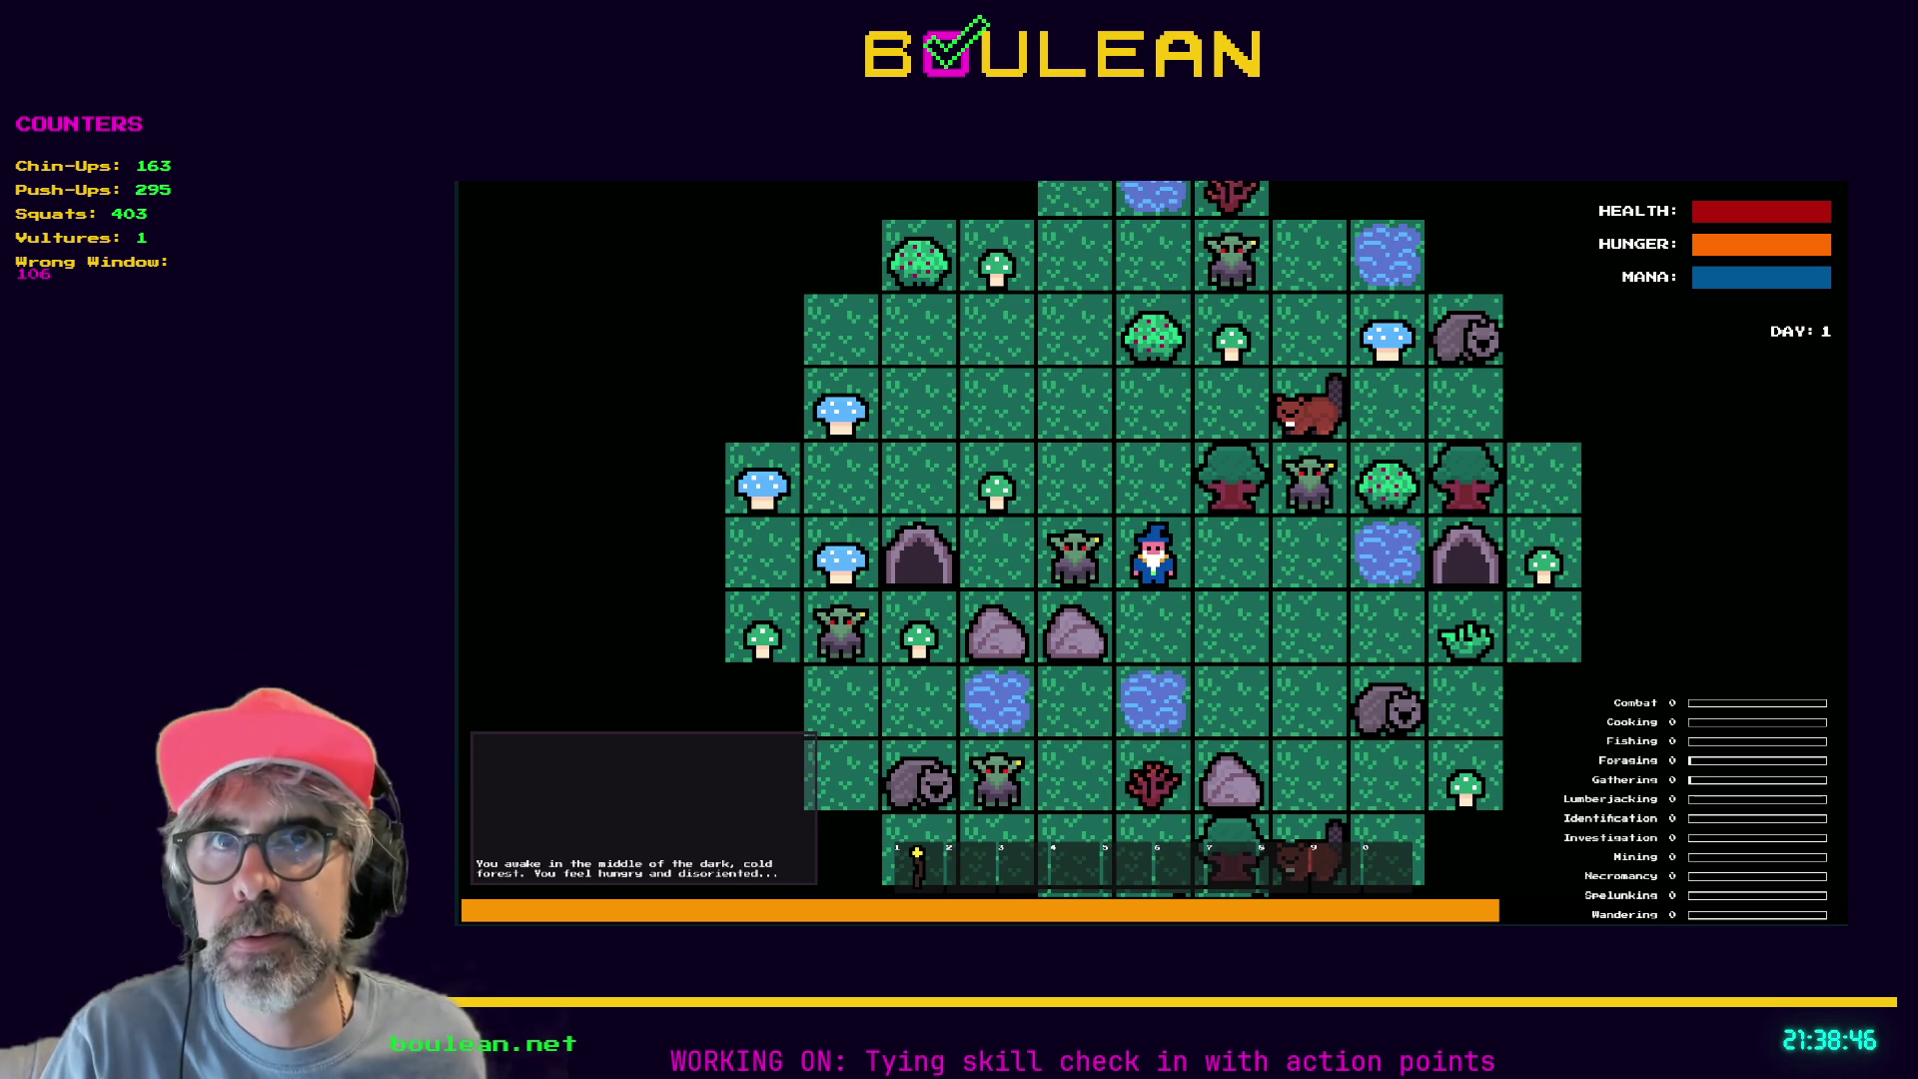
Stop the wizard game run with F8 to get back to tile.gd.
key("F8")
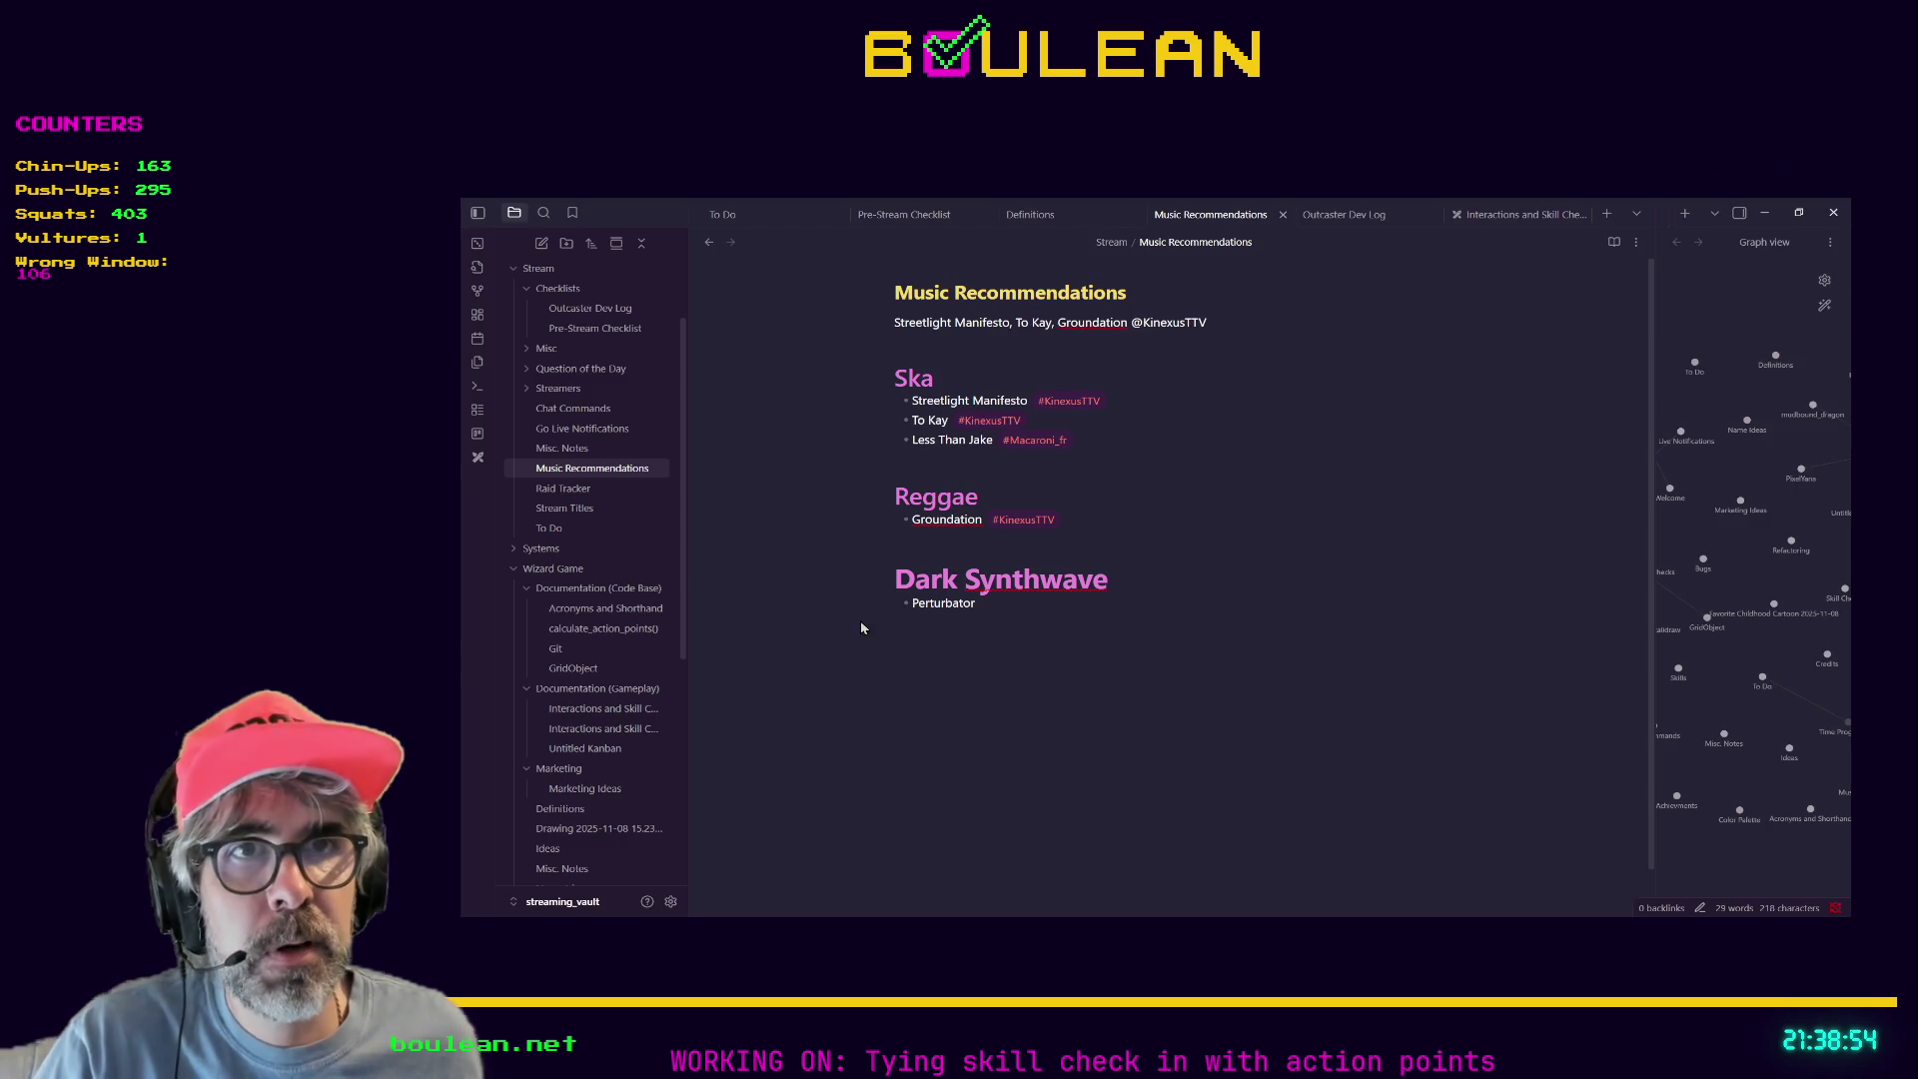
Open the Wizard Game/Ideas note by searching 'ideas' and show it from the IDEAS heading.
key("ctrl+o")
type("ideas")
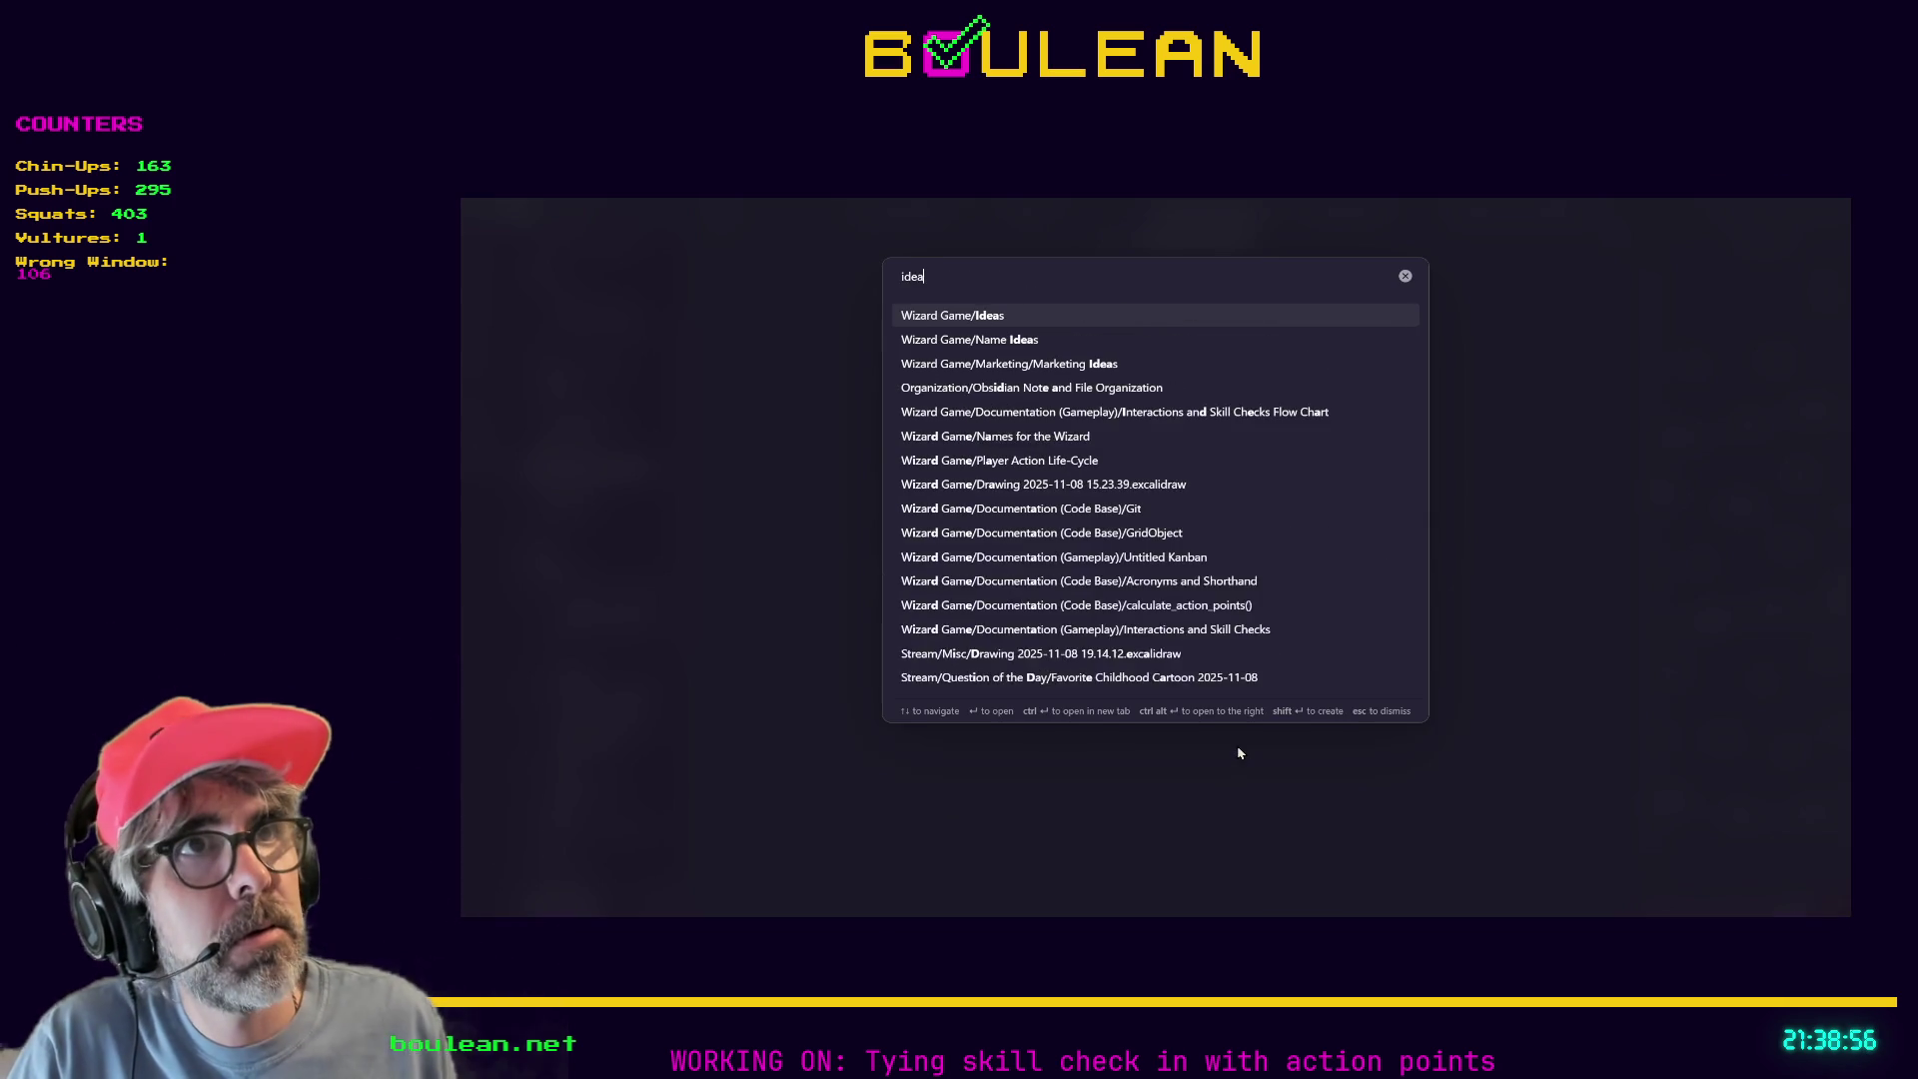
key("Return")
scroll(1192, 694, "down", 8)
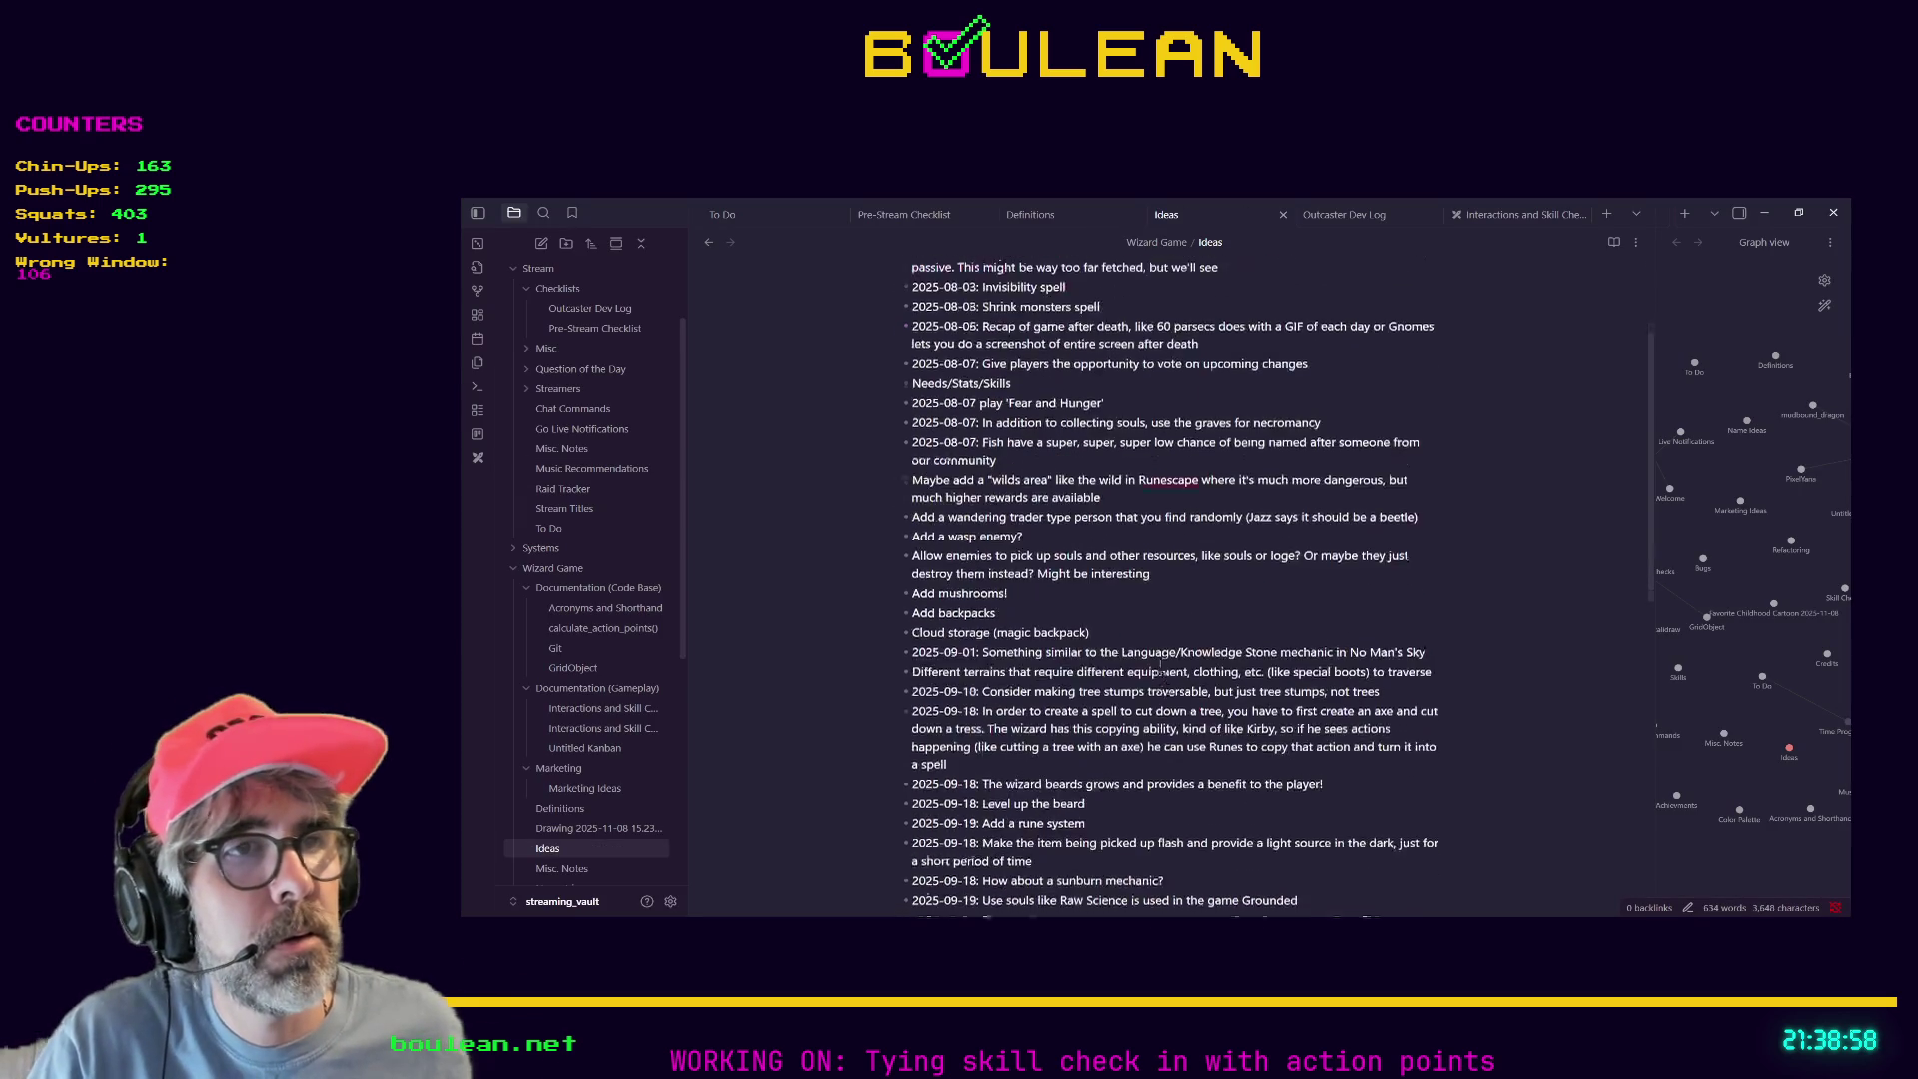
scroll(1179, 644, "up", 4)
scroll(1179, 645, "up", 5)
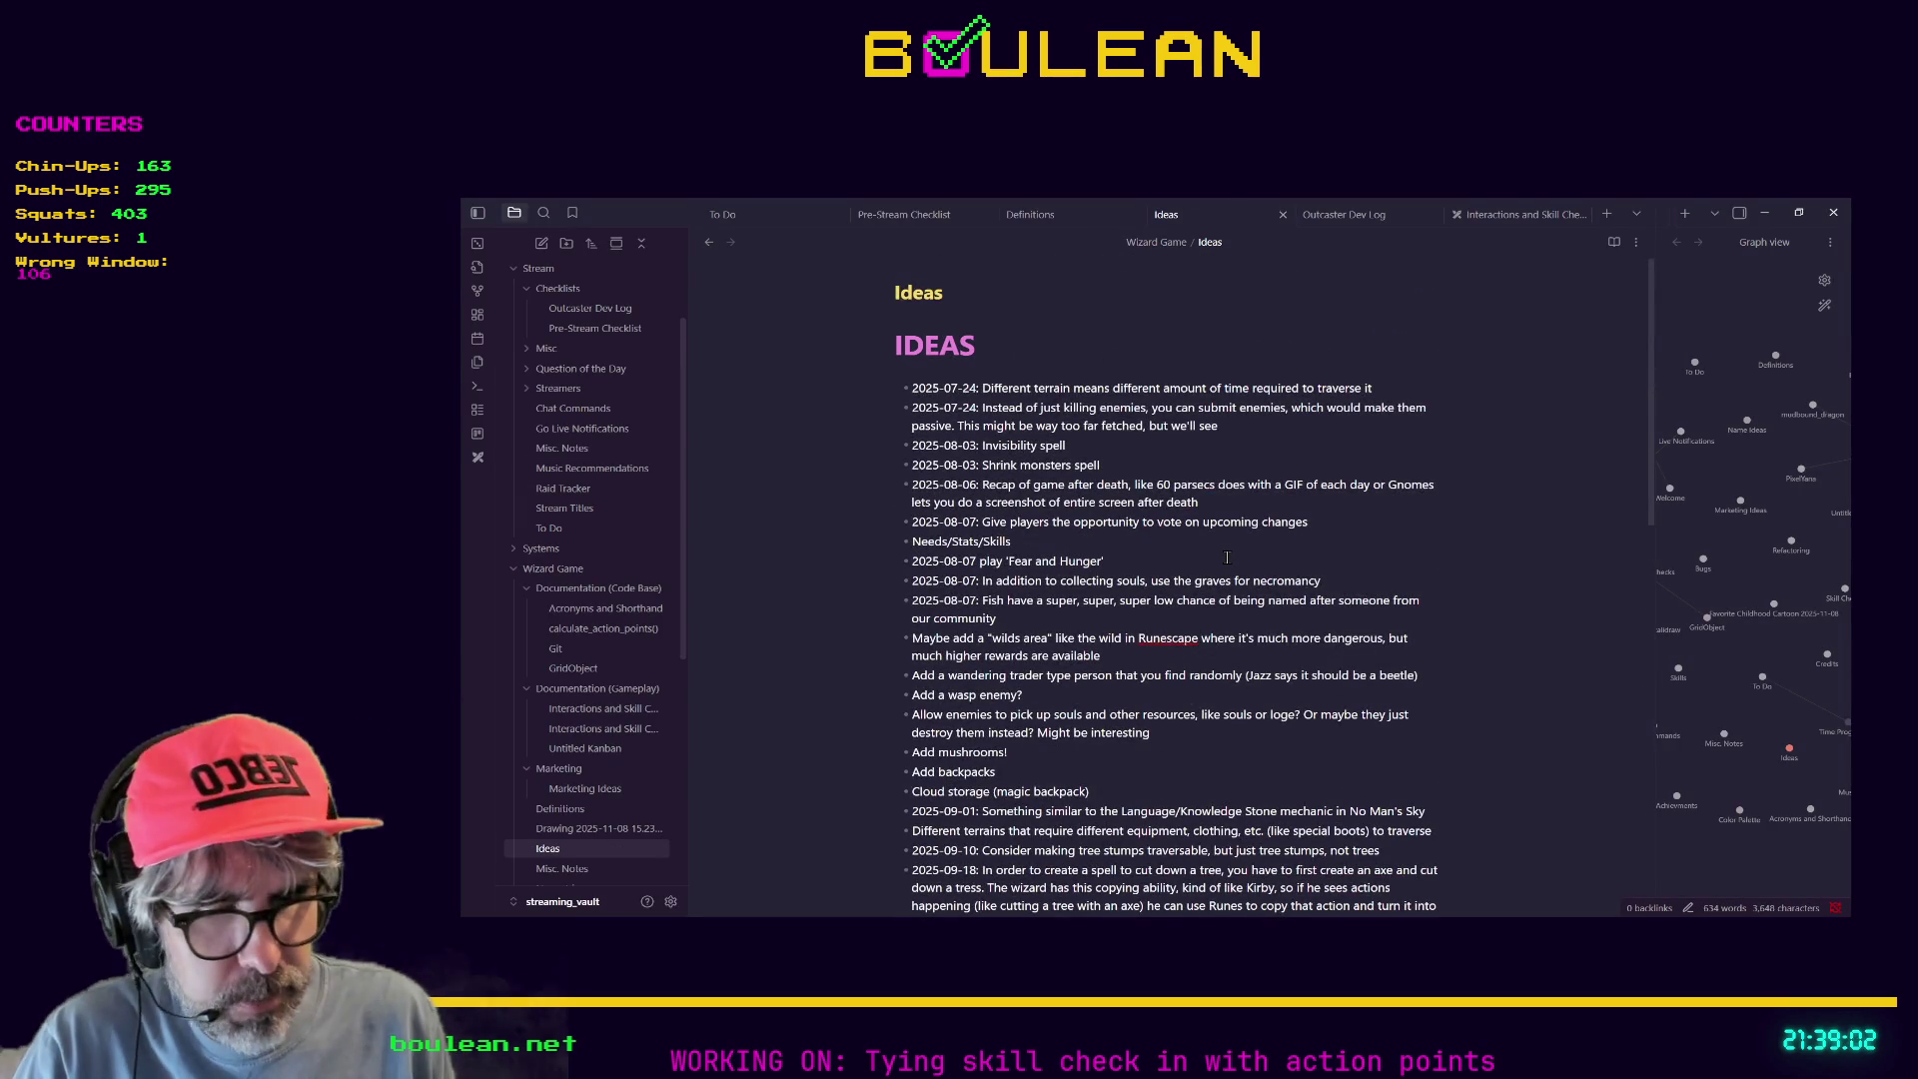
Open the Wizard Game/To Do note, read through it, then minimize Obsidian to reveal Godot.
key("ctrl+o")
type("todo")
key("Return")
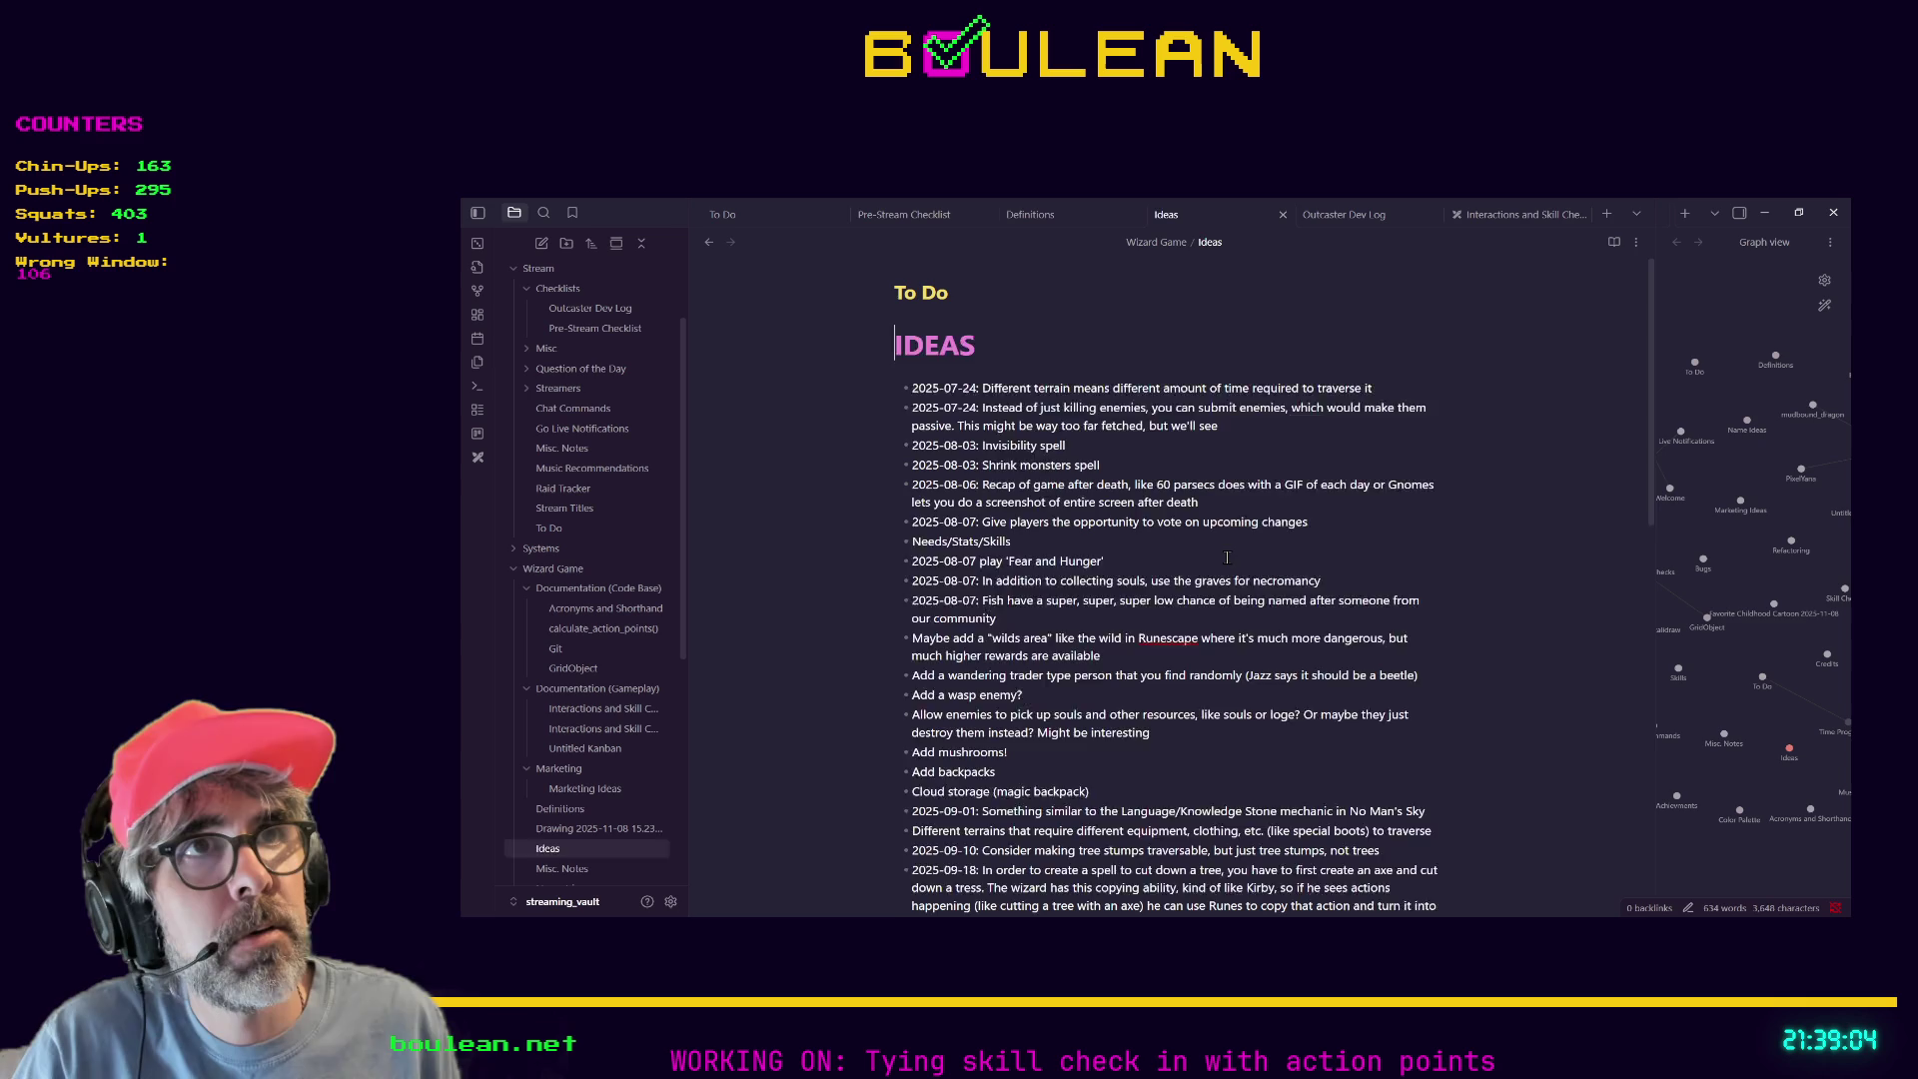
scroll(1199, 570, "down", 4)
scroll(1182, 576, "down", 5)
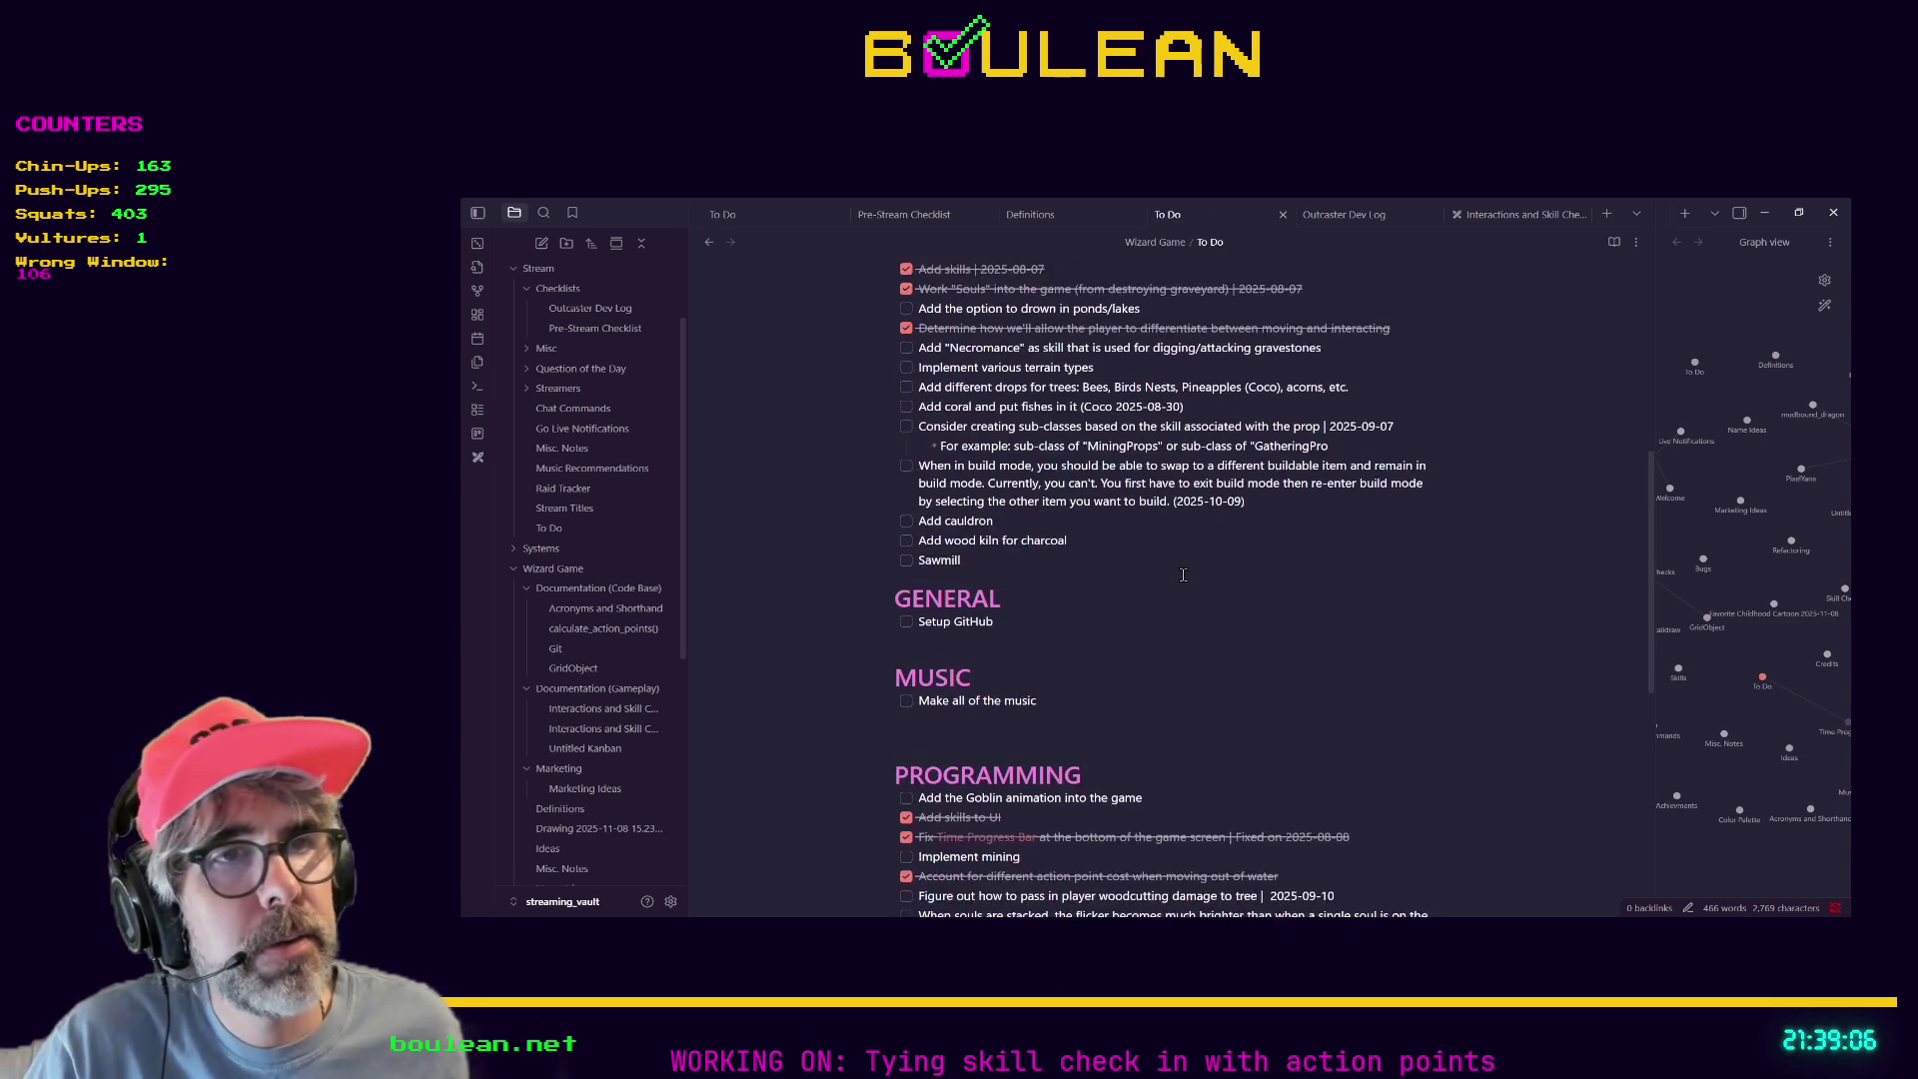
scroll(1182, 576, "down", 3)
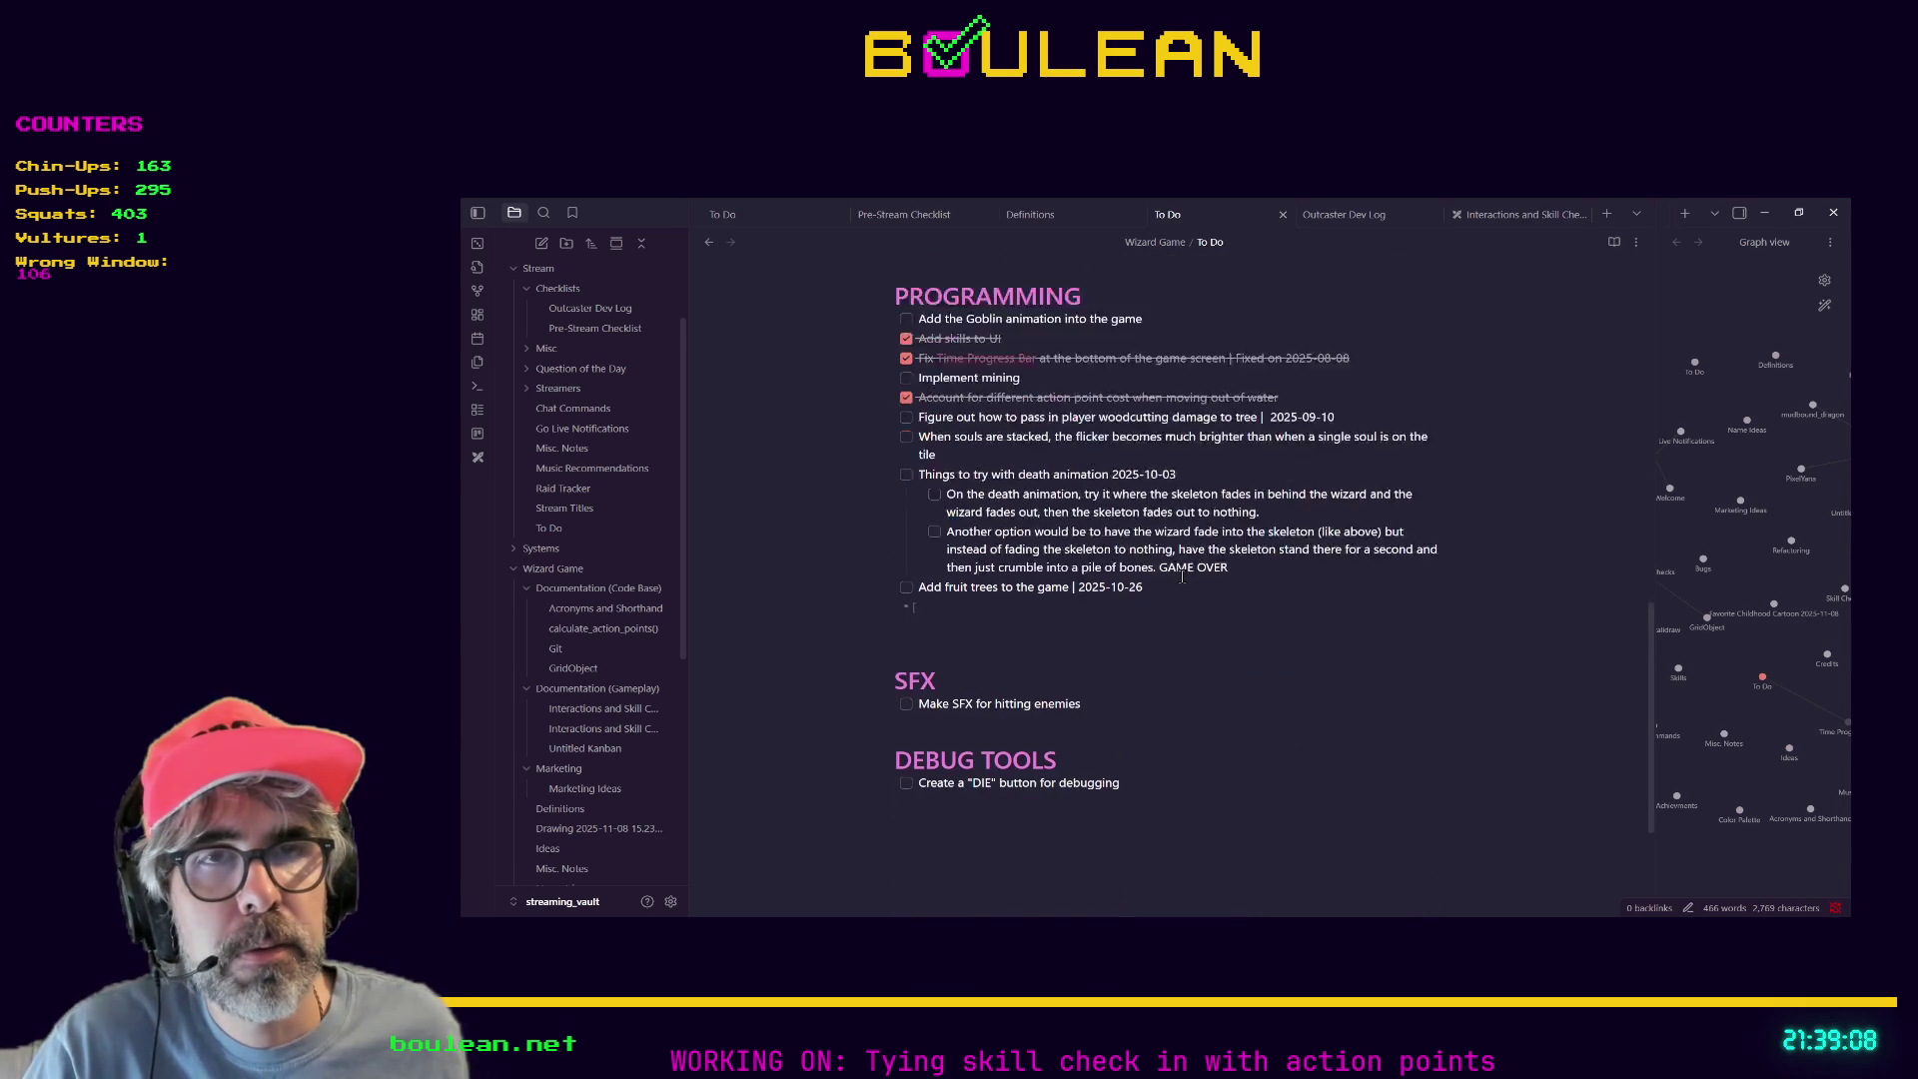
scroll(1182, 577, "down", 2)
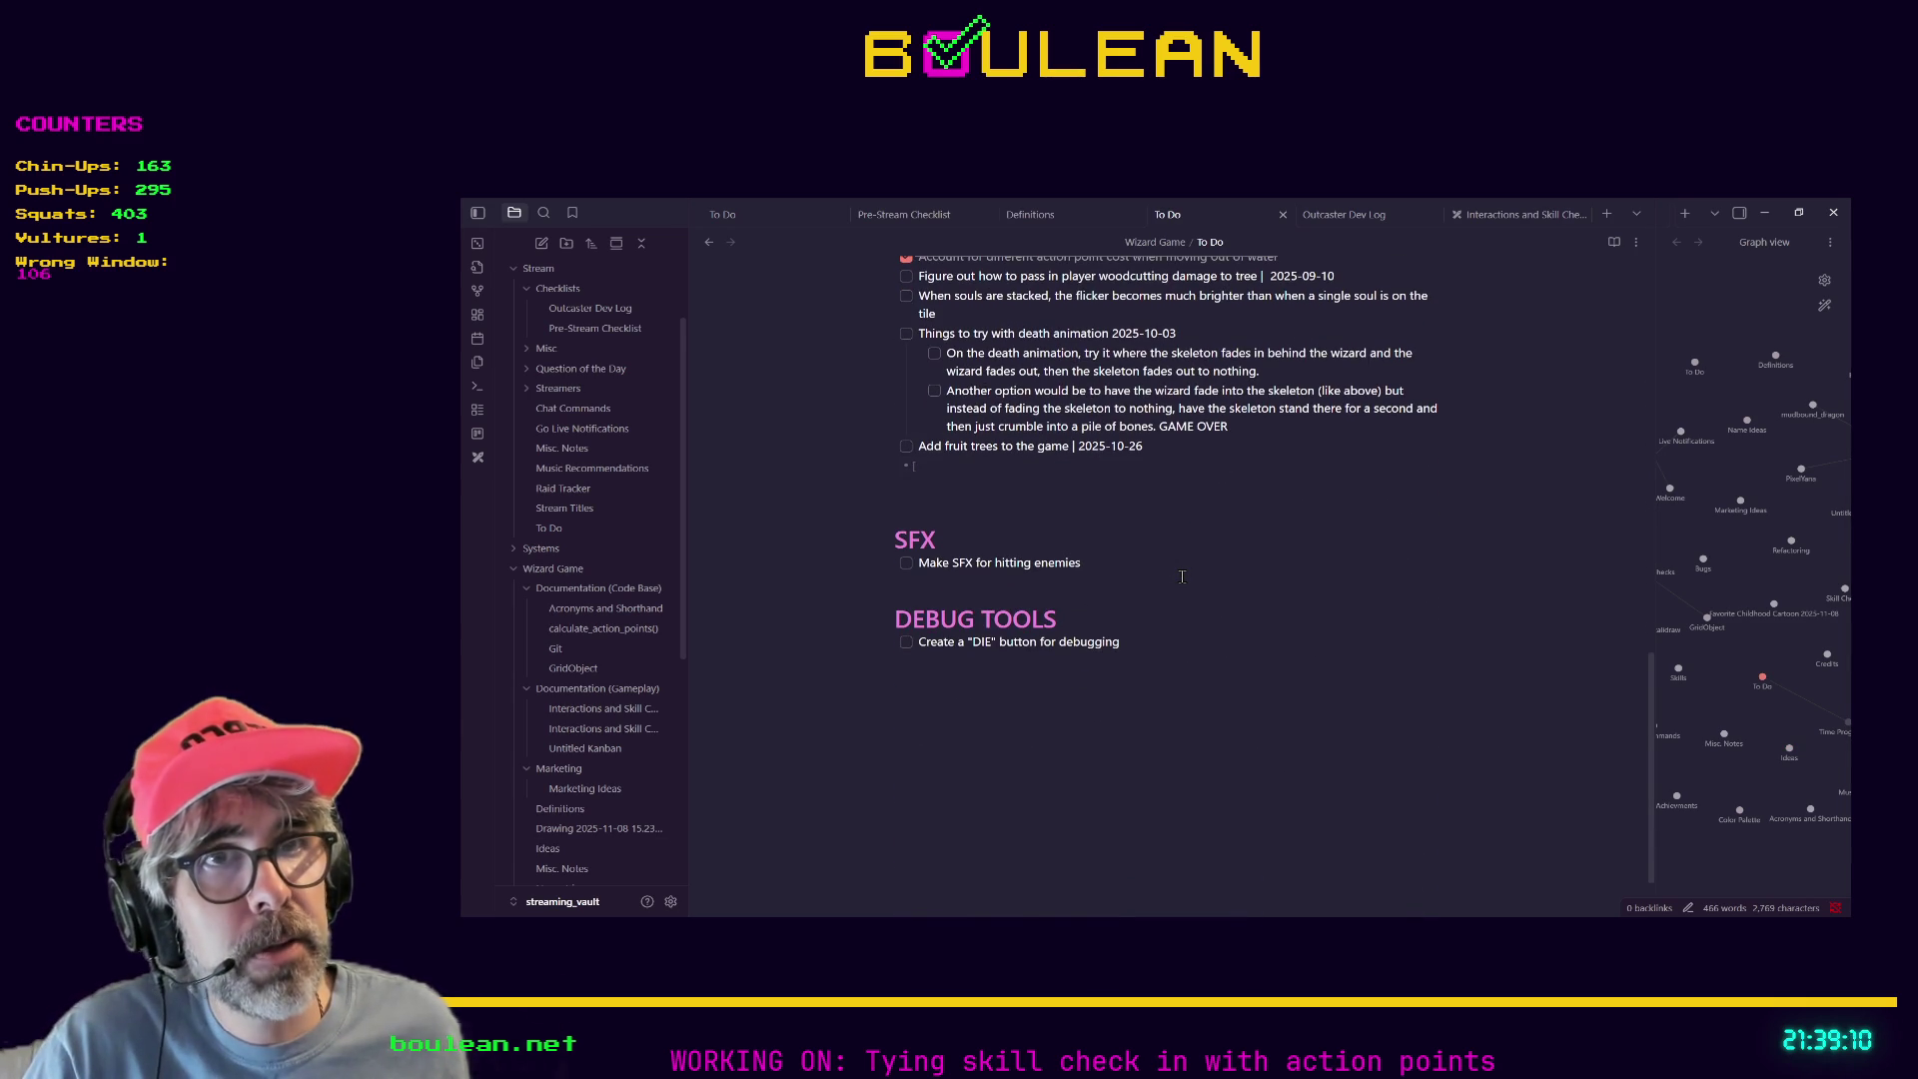
scroll(1182, 577, "up", 14)
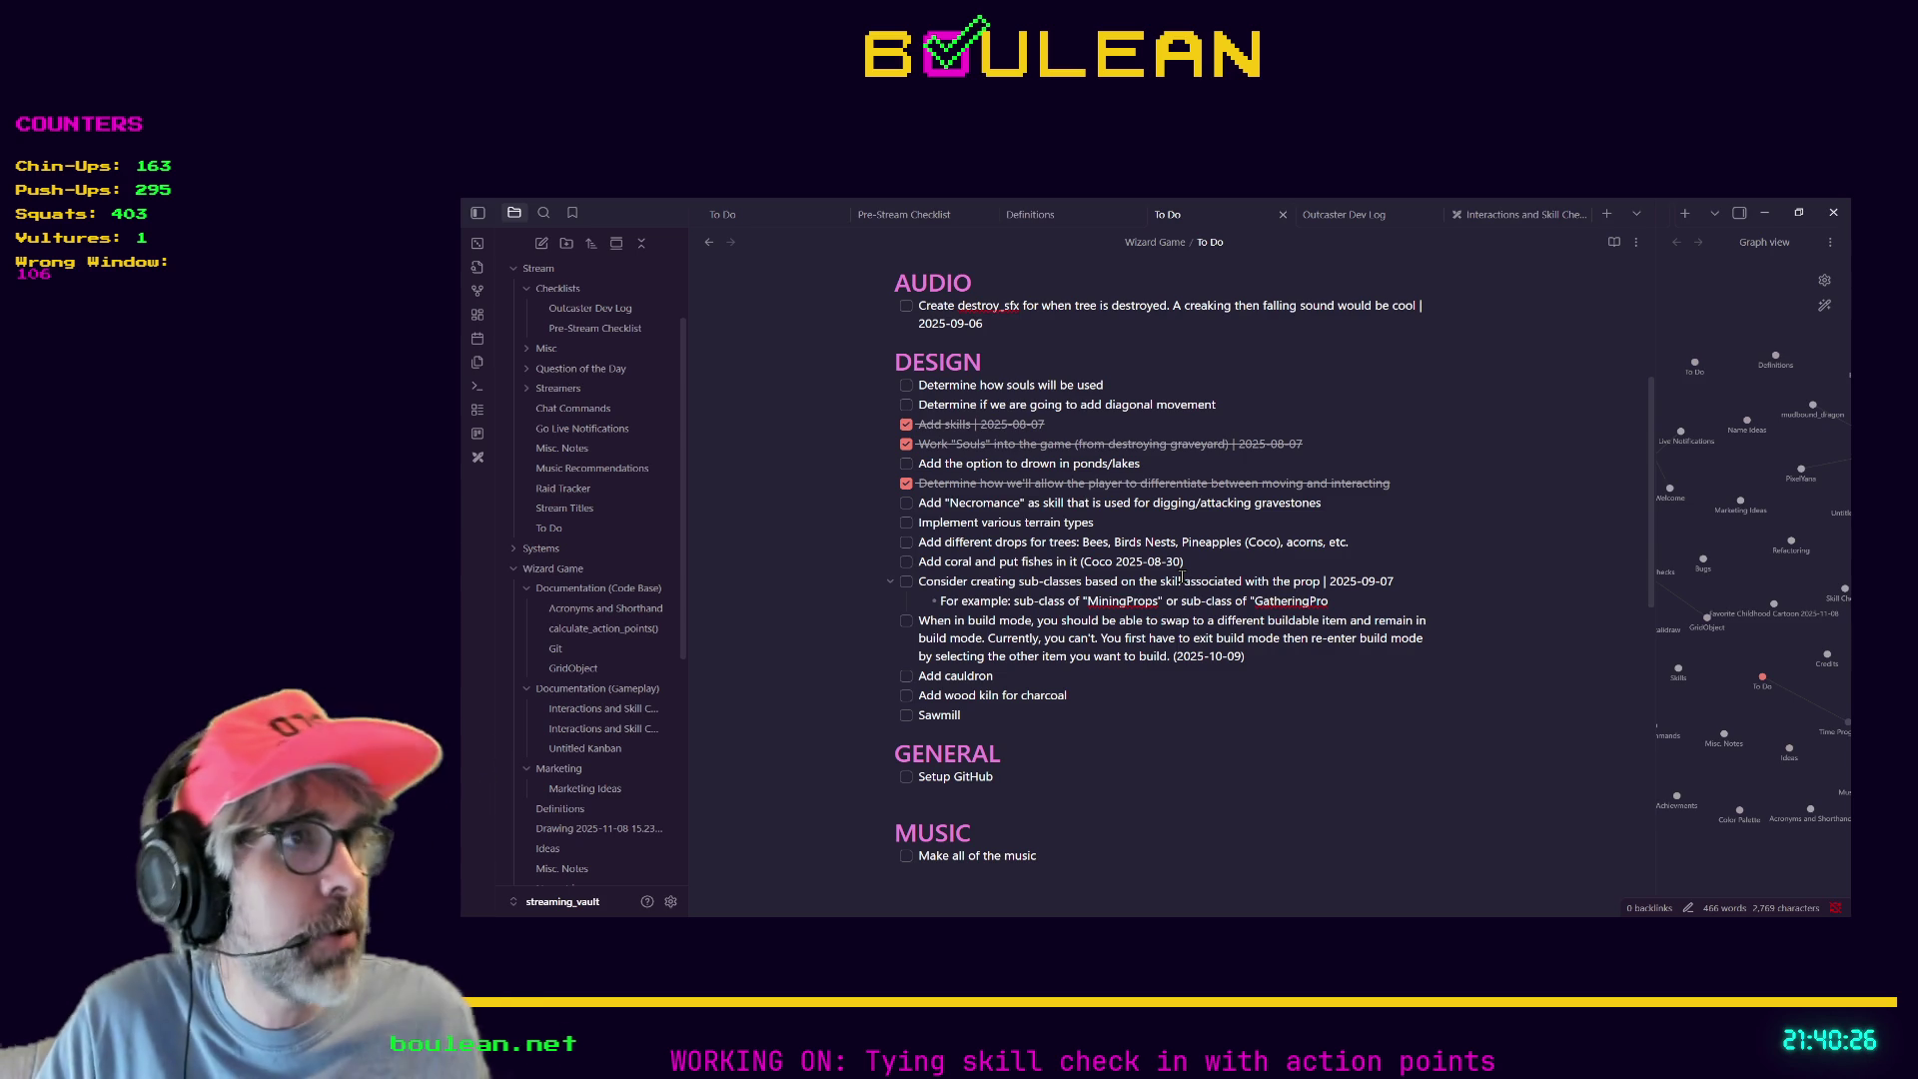
left_click(1765, 212)
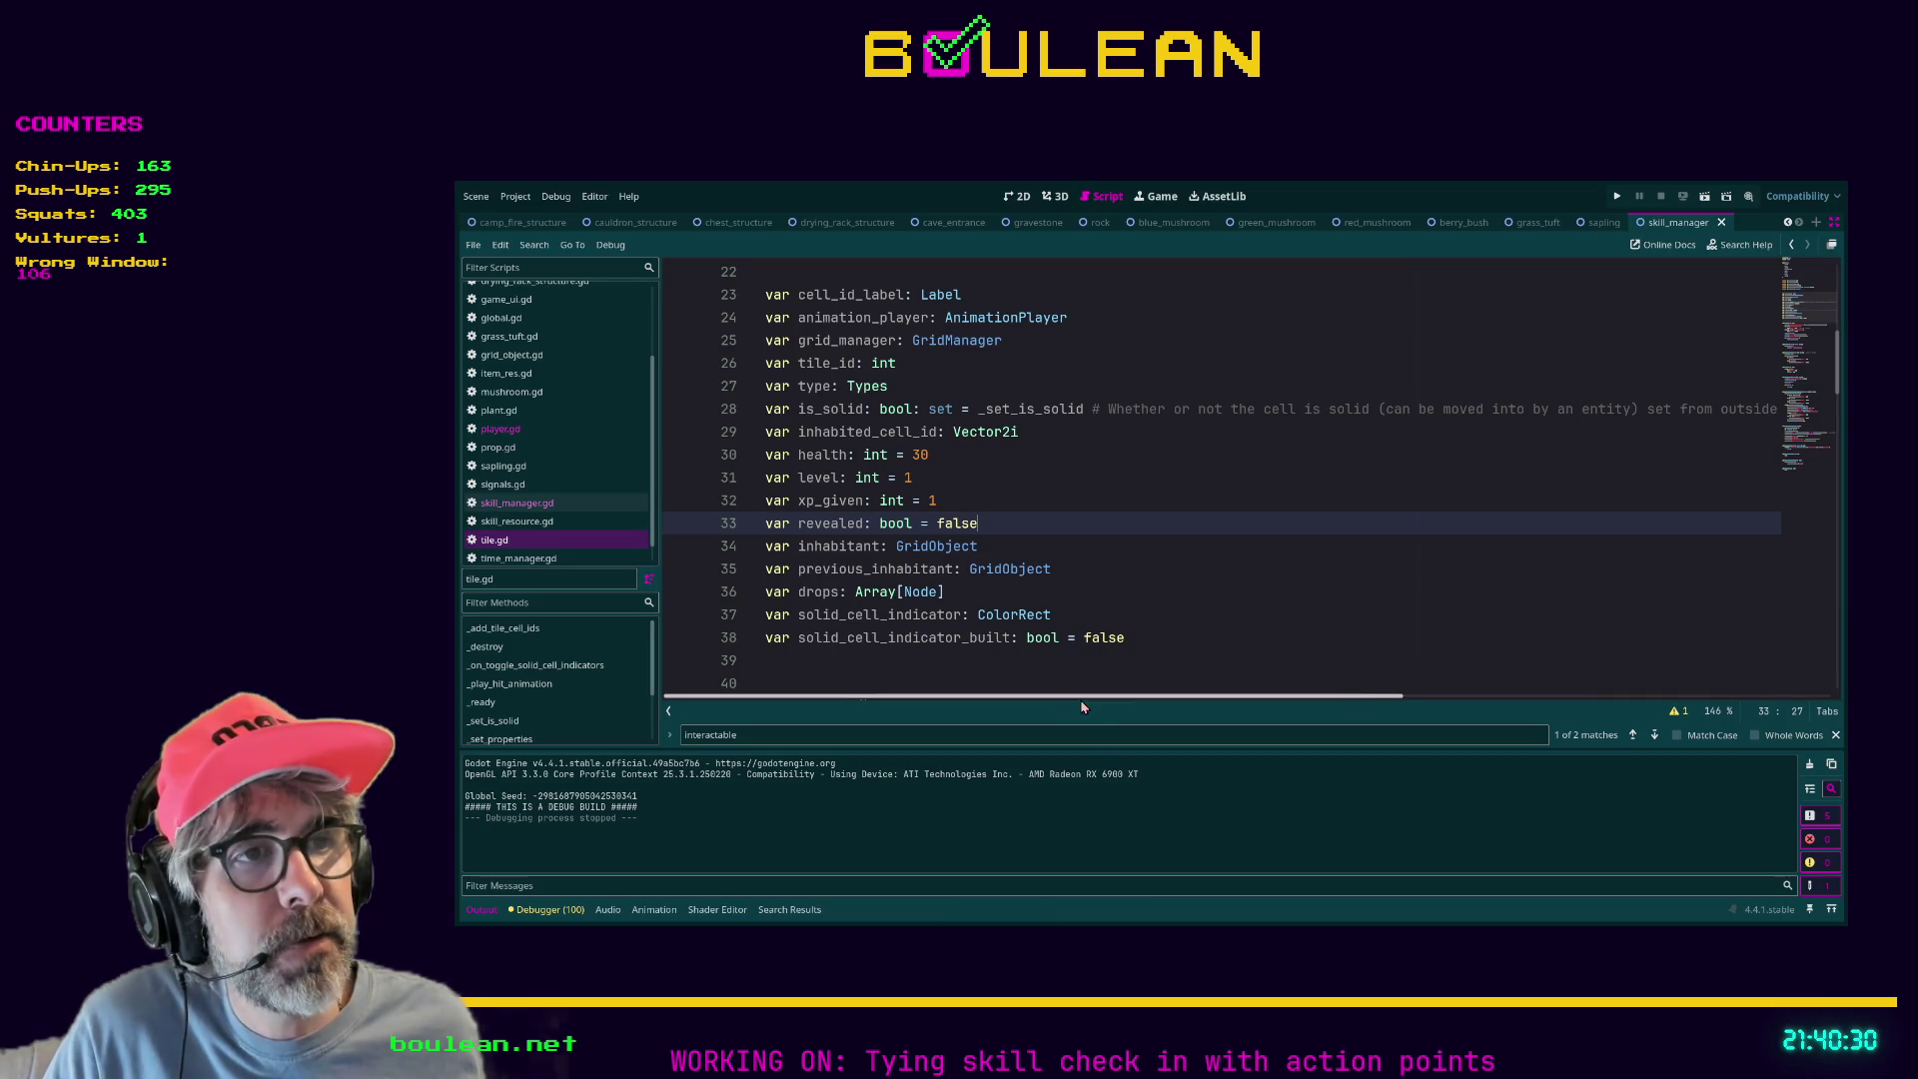
Open player.gd at the bookmarked direction_options_dict (line 139) and inspect its interactable_entity entries.
left_click(525, 431)
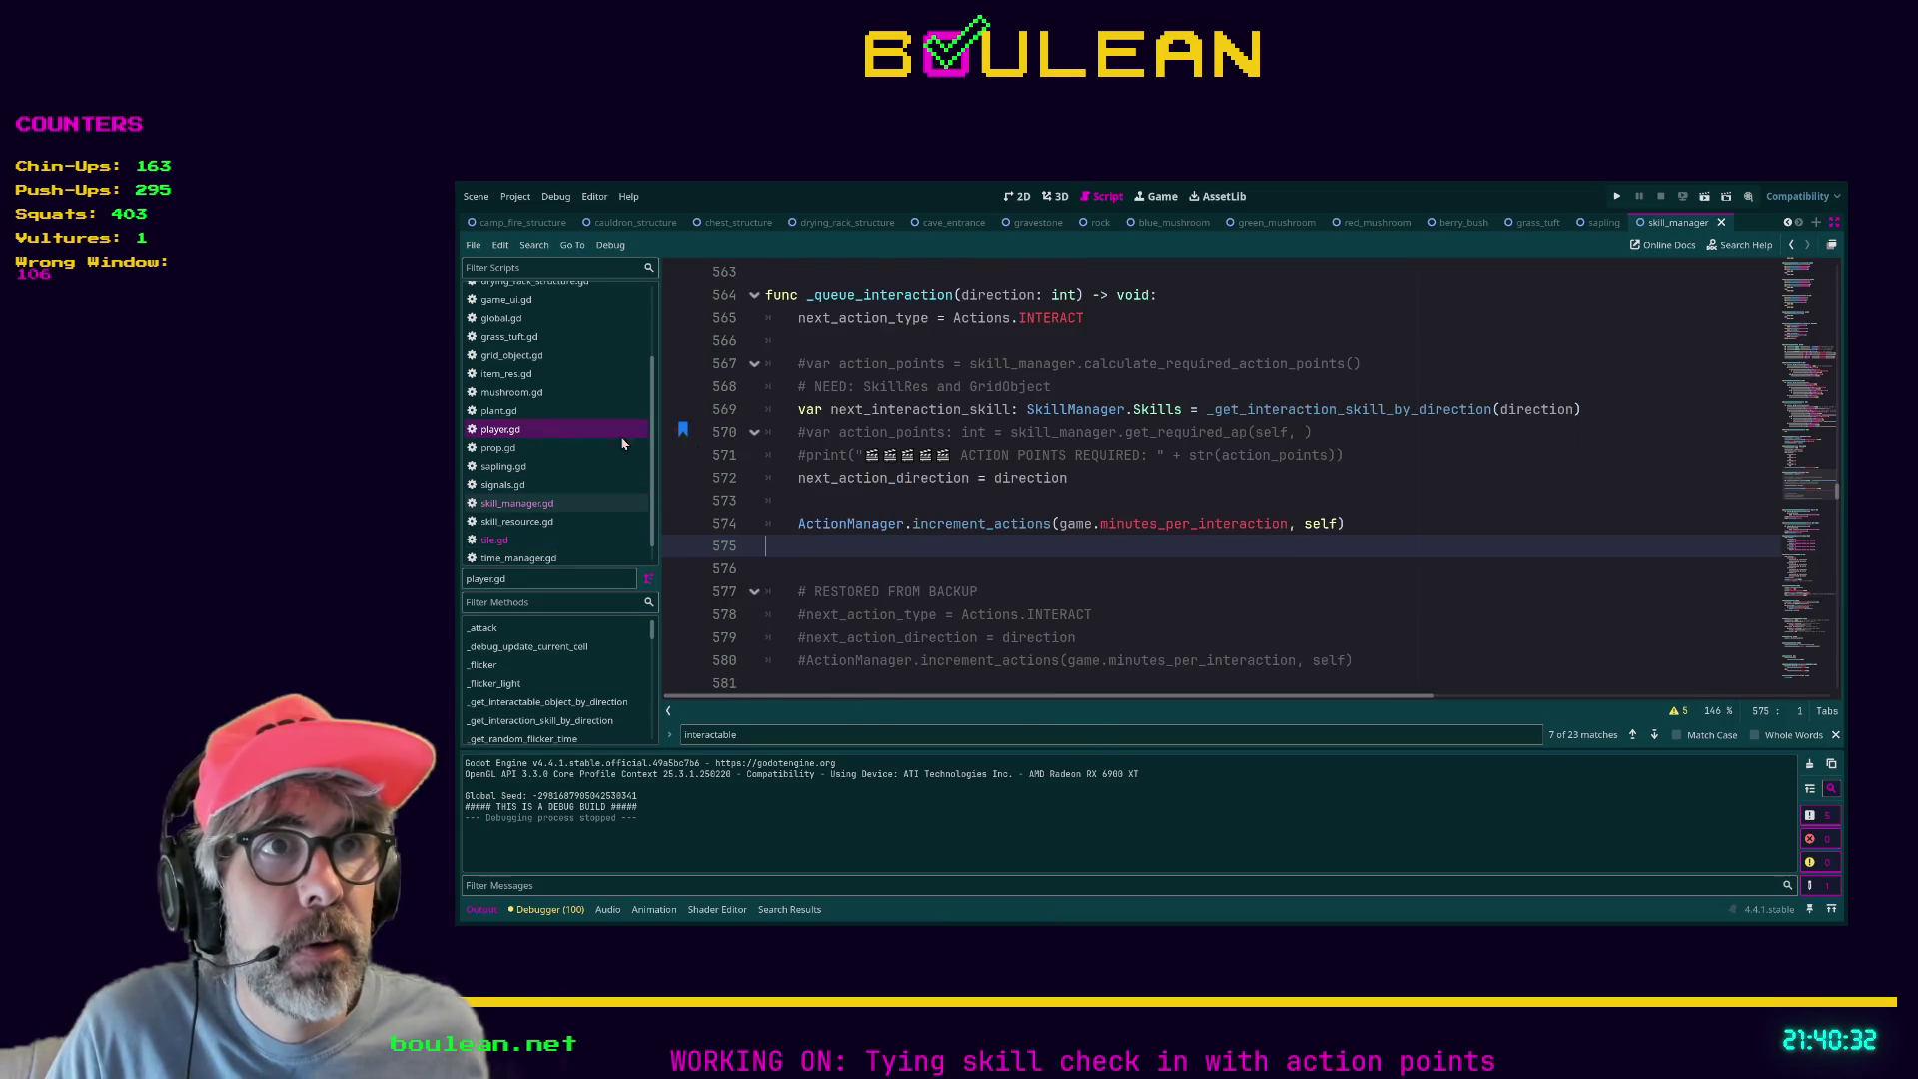
key("ctrl+b")
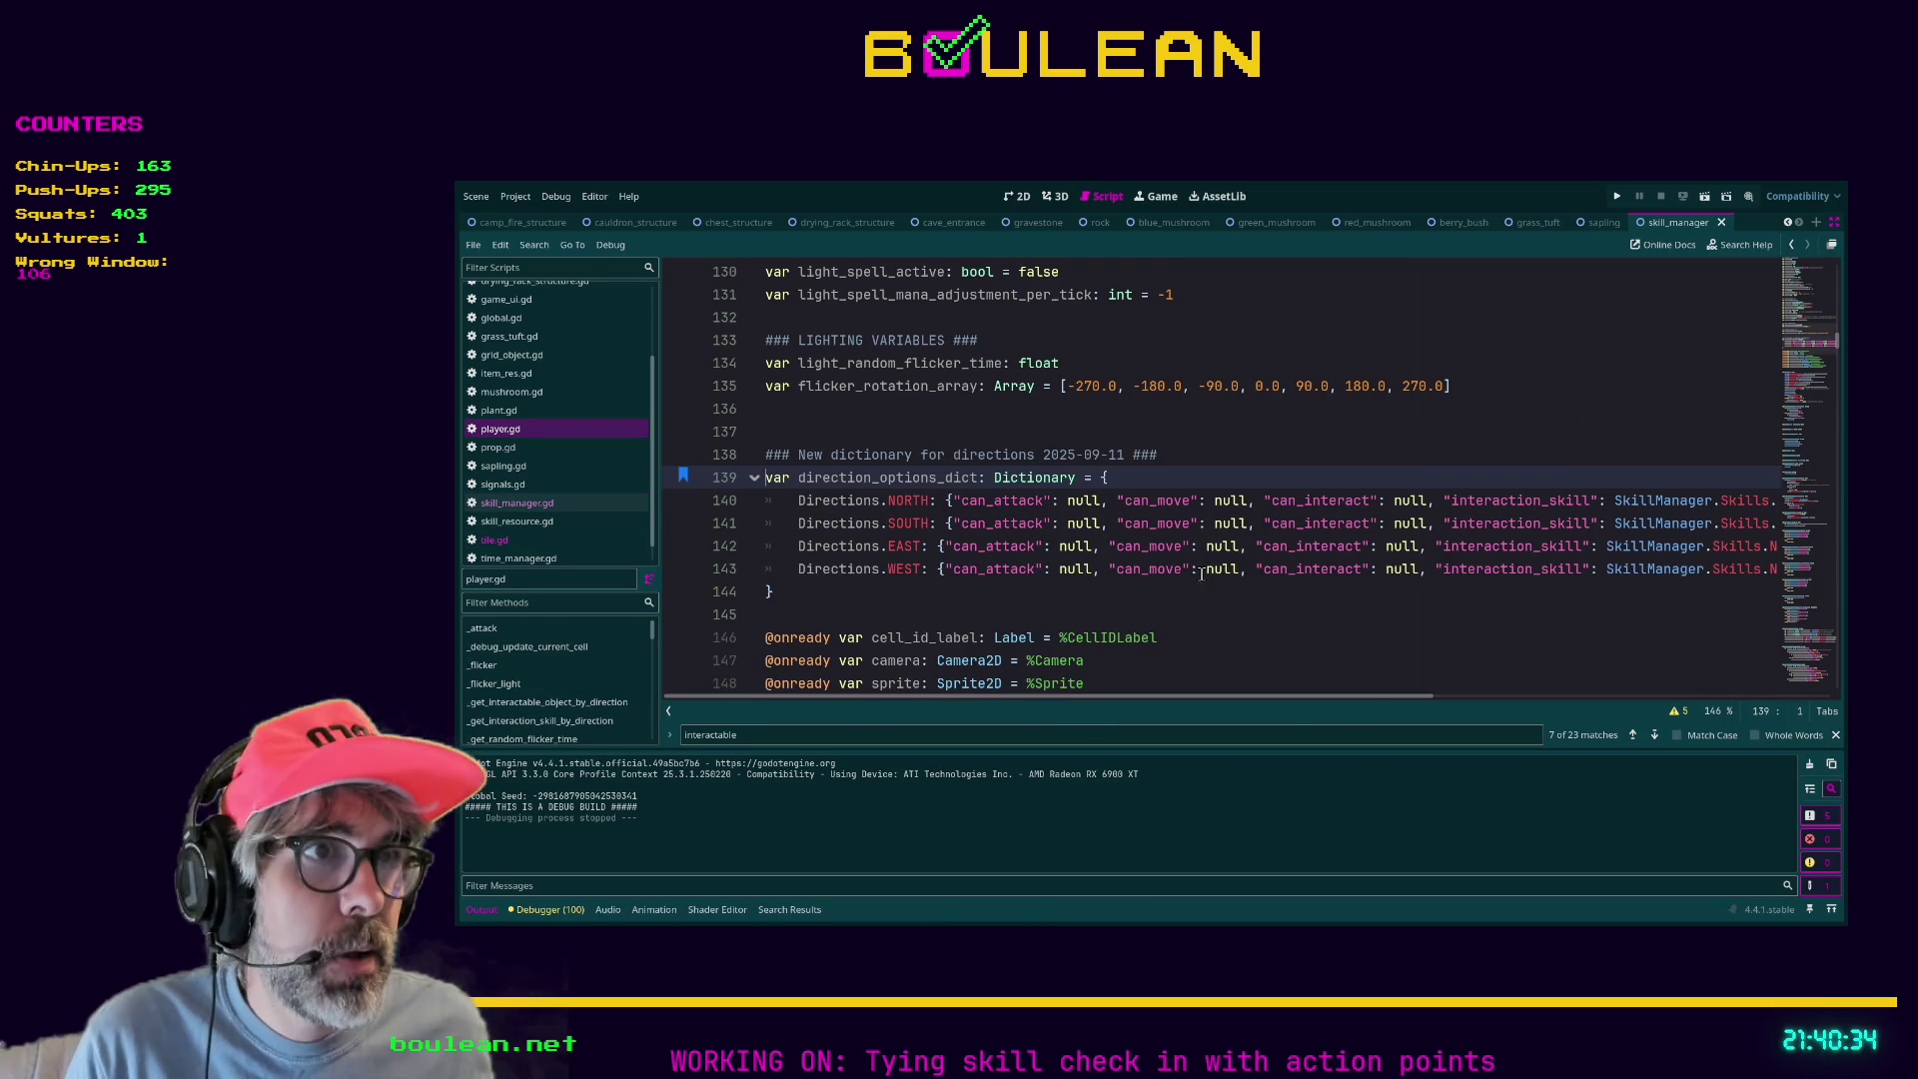
left_click_drag(1291, 697, 1689, 696)
left_click_drag(1547, 500, 1751, 522)
left_click(1701, 560)
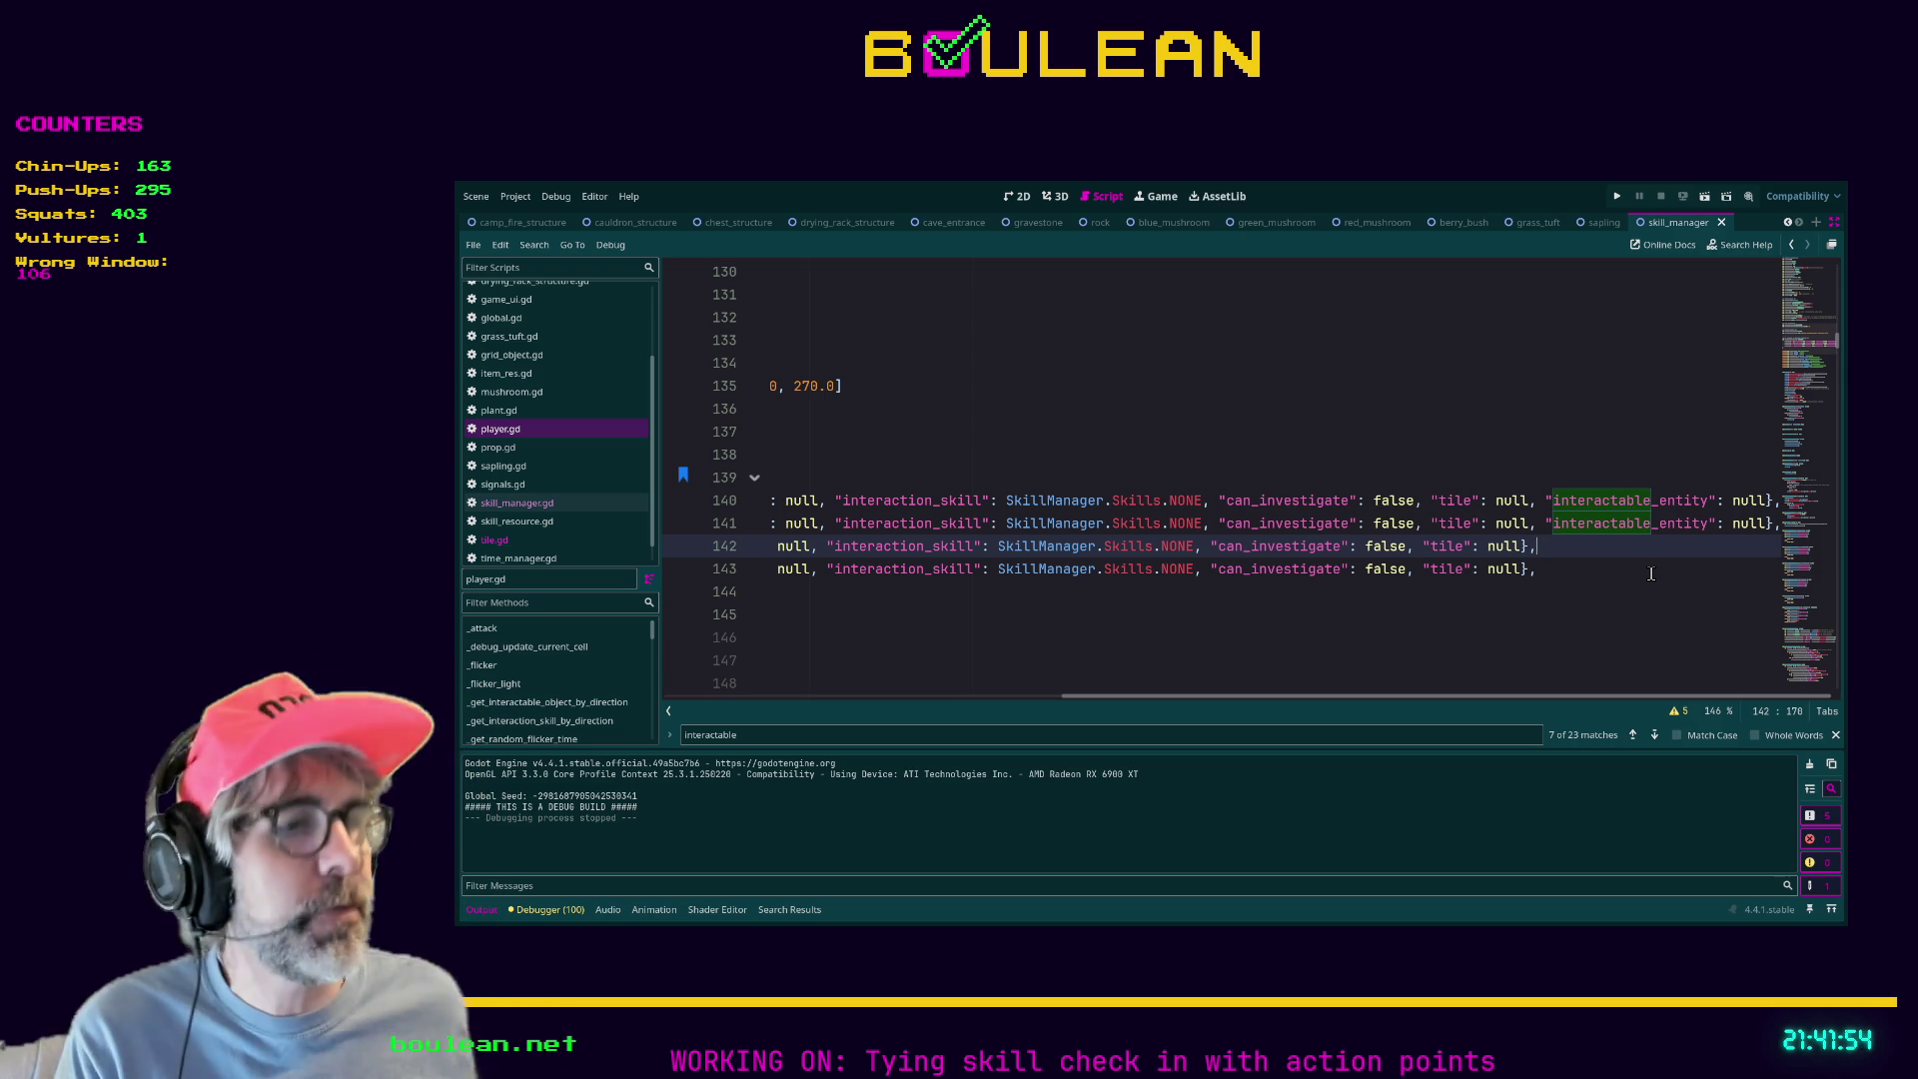
left_click(1608, 610)
Run the game with F5 to test the changes, then stop it with F8.
key("F5")
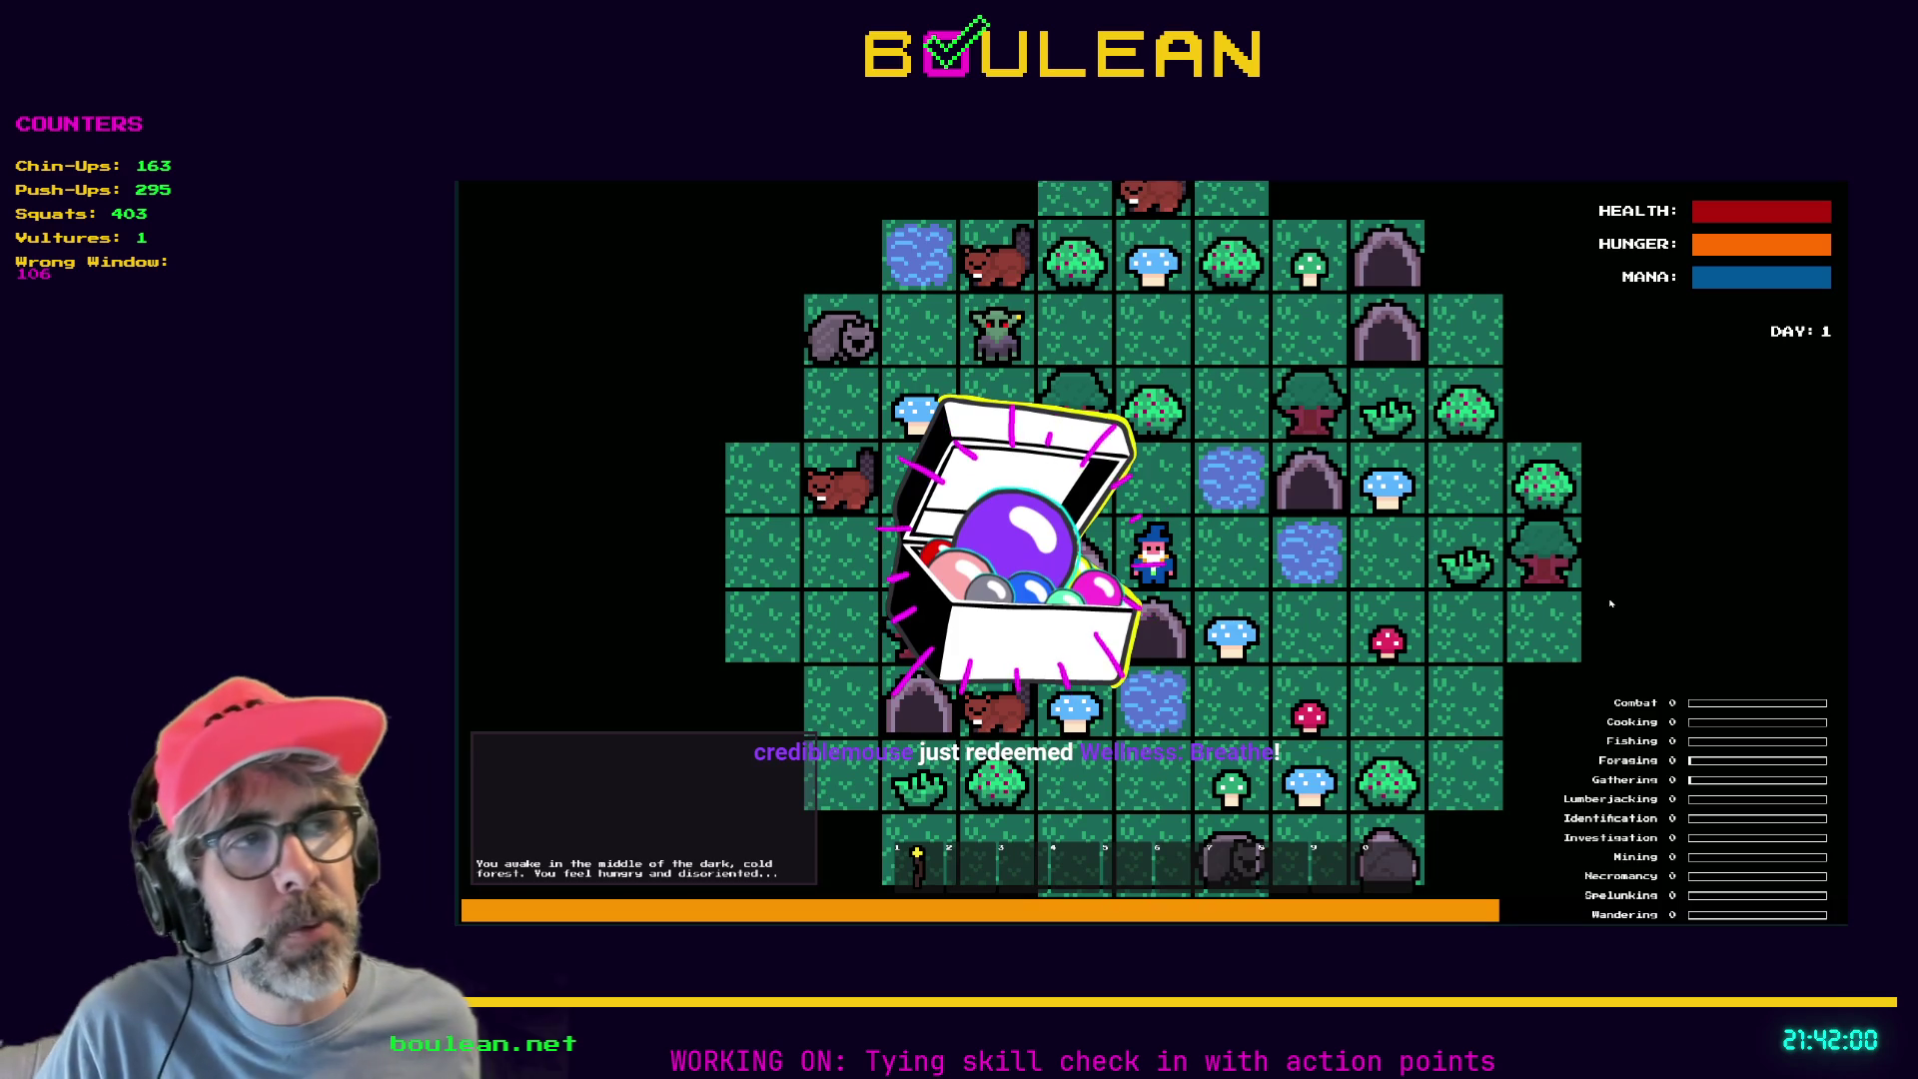
scroll(1610, 604, "up", 3)
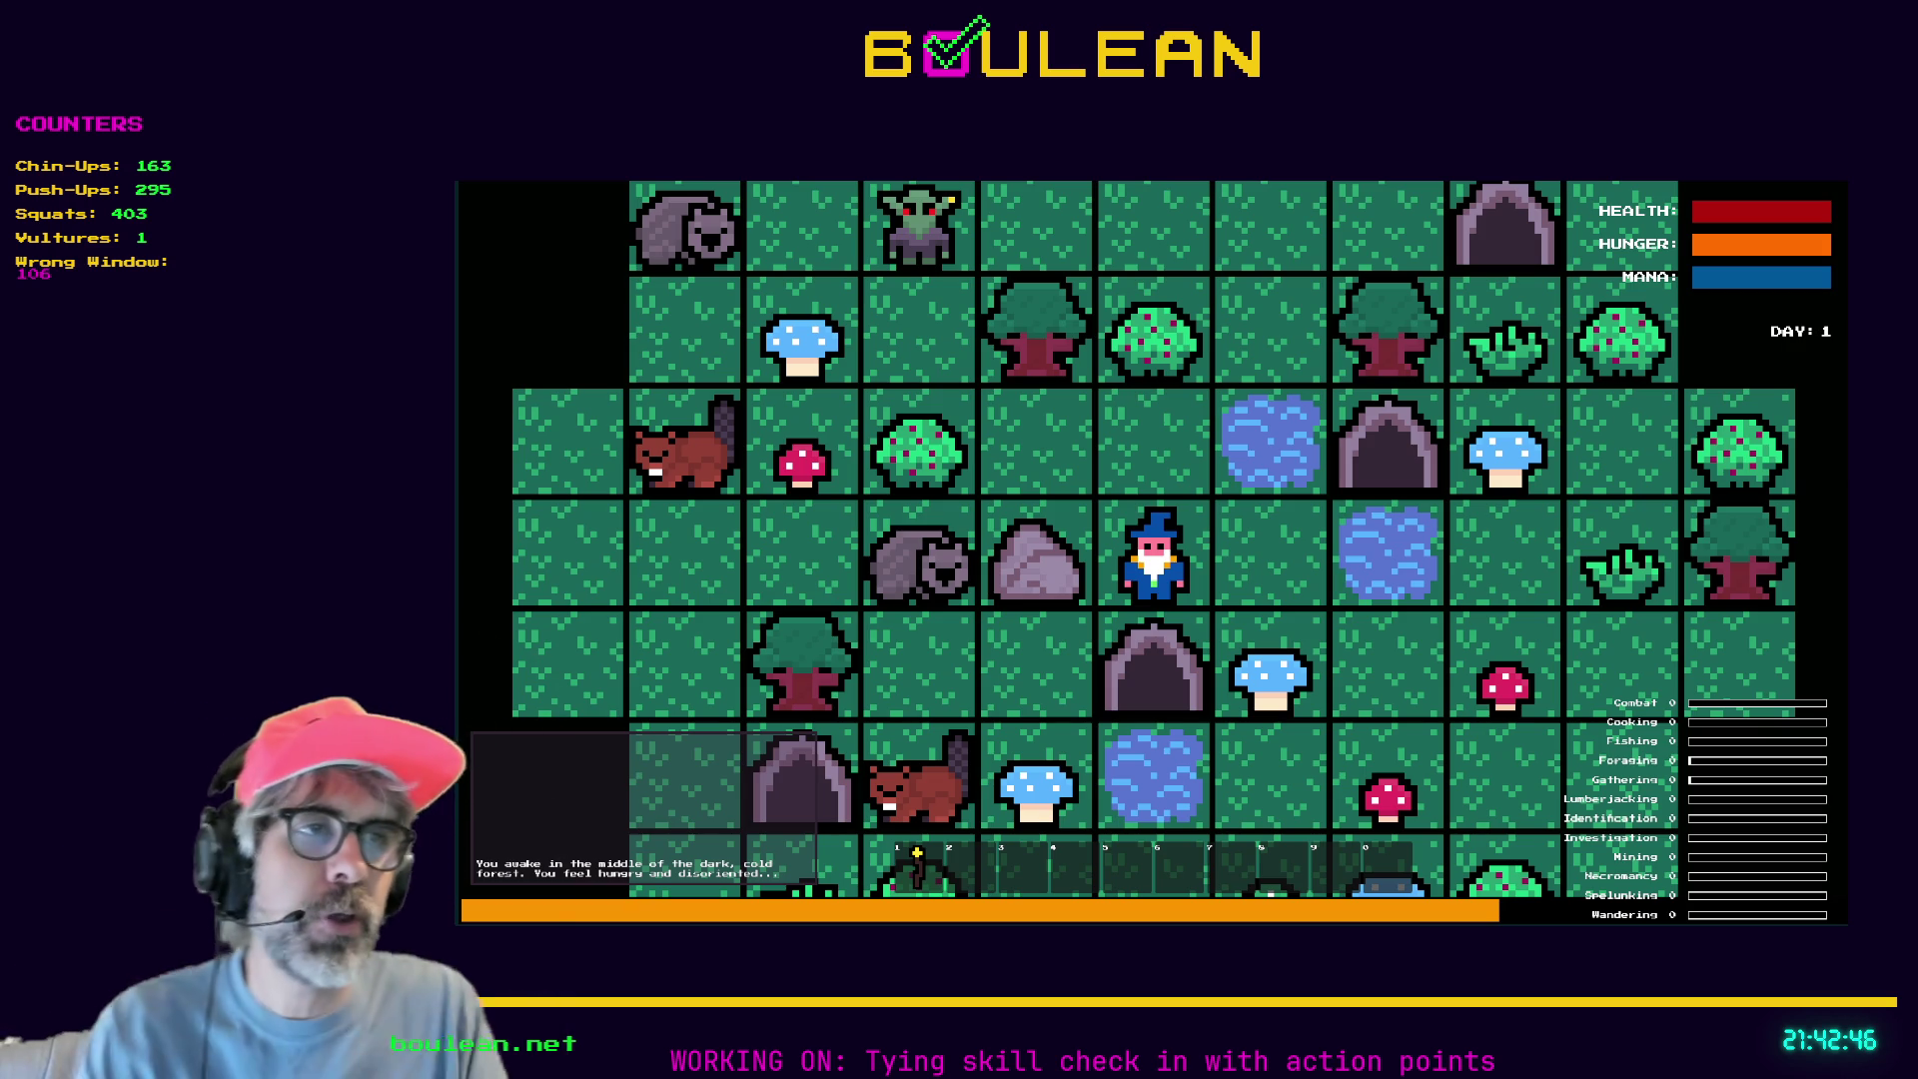
key("F8")
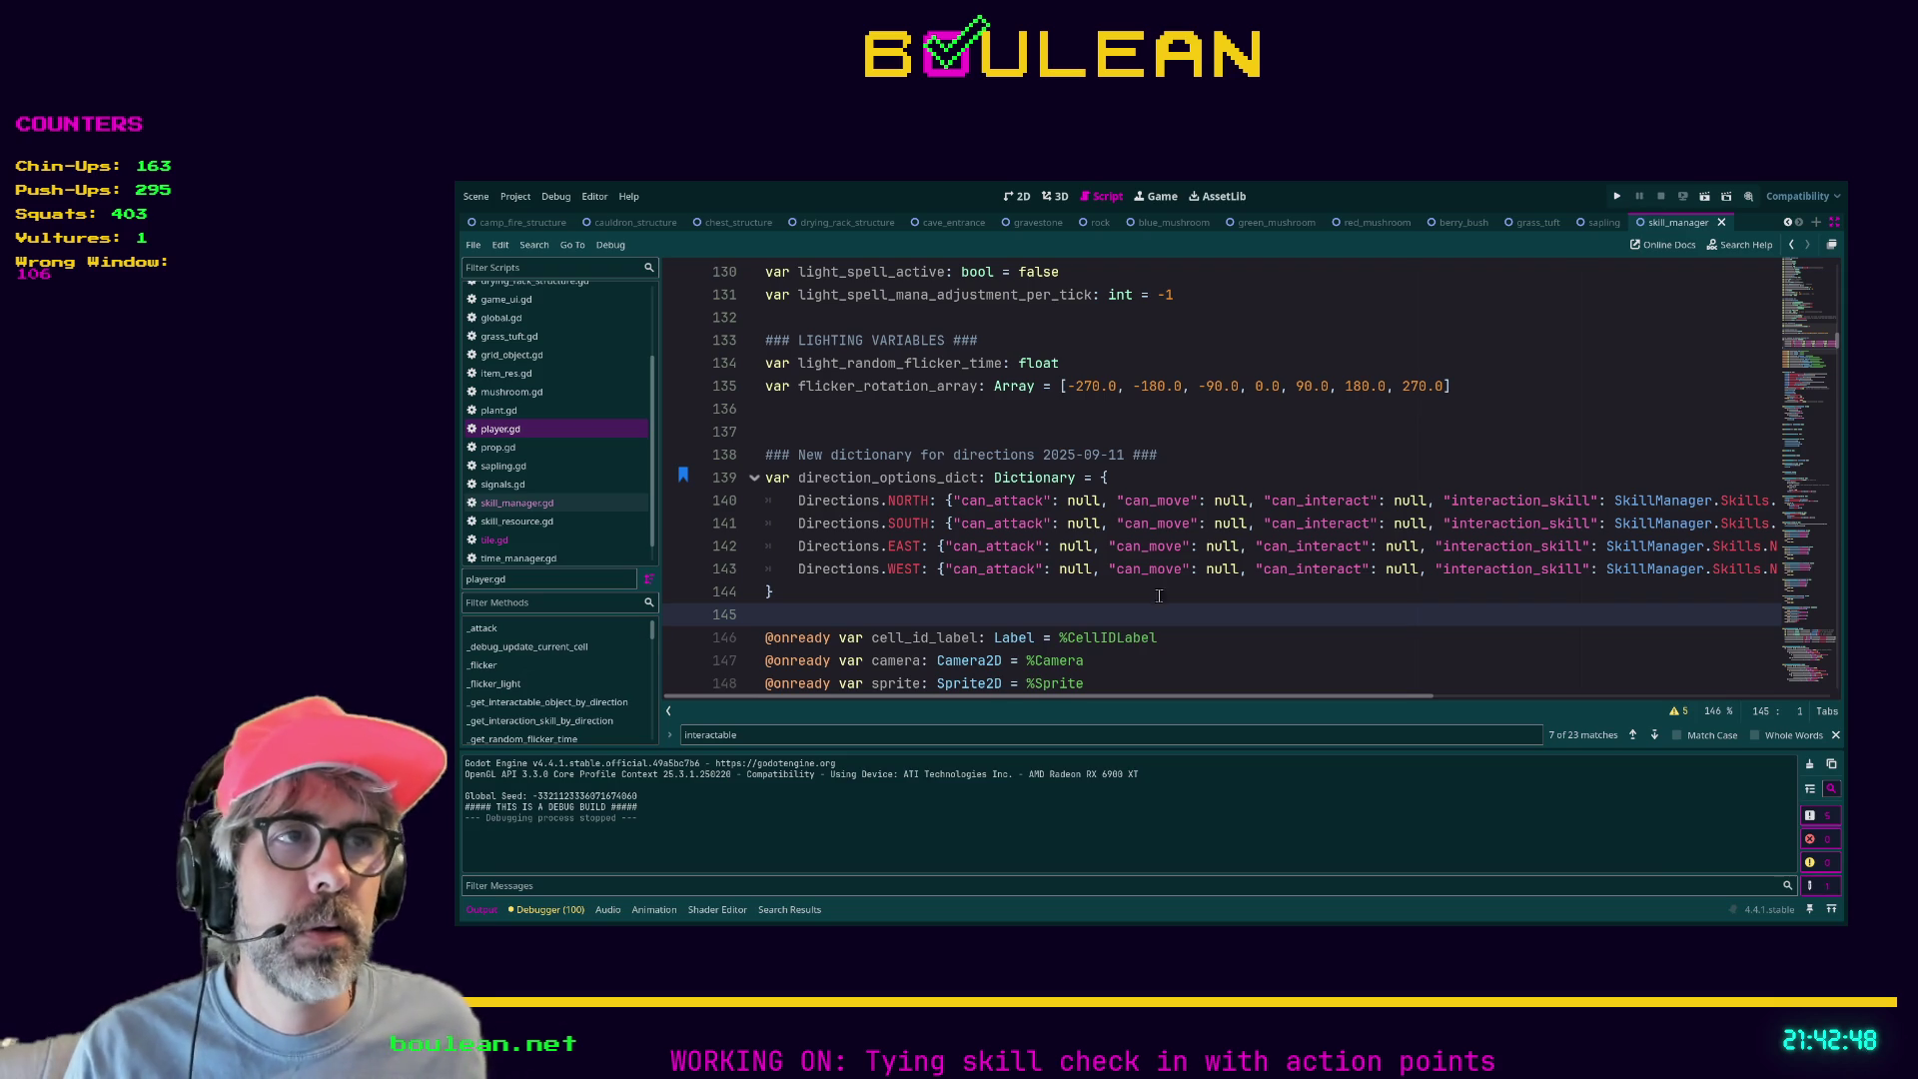
Search player.gd for 'update_available_in' and jump to the _update_available_interactions definition.
left_click(1159, 596)
key("ctrl+f")
type("update_")
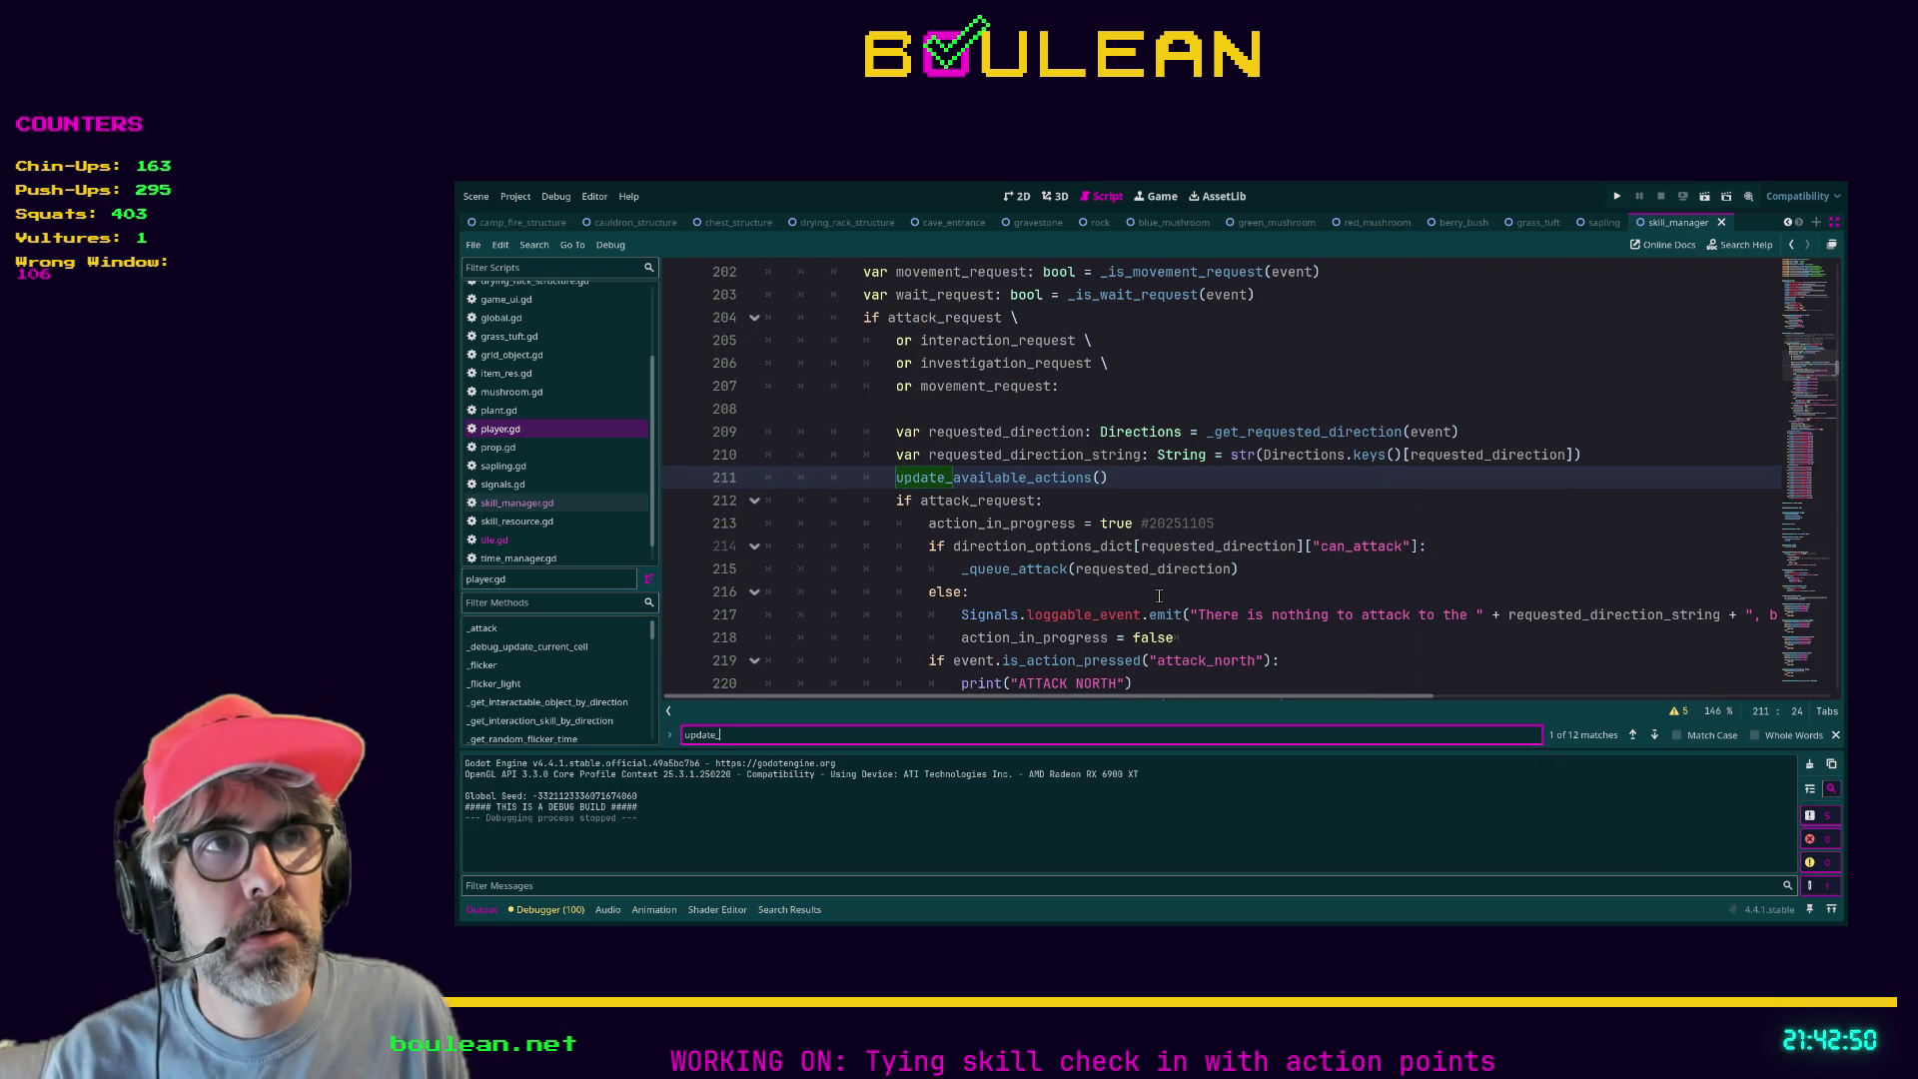
type("avai")
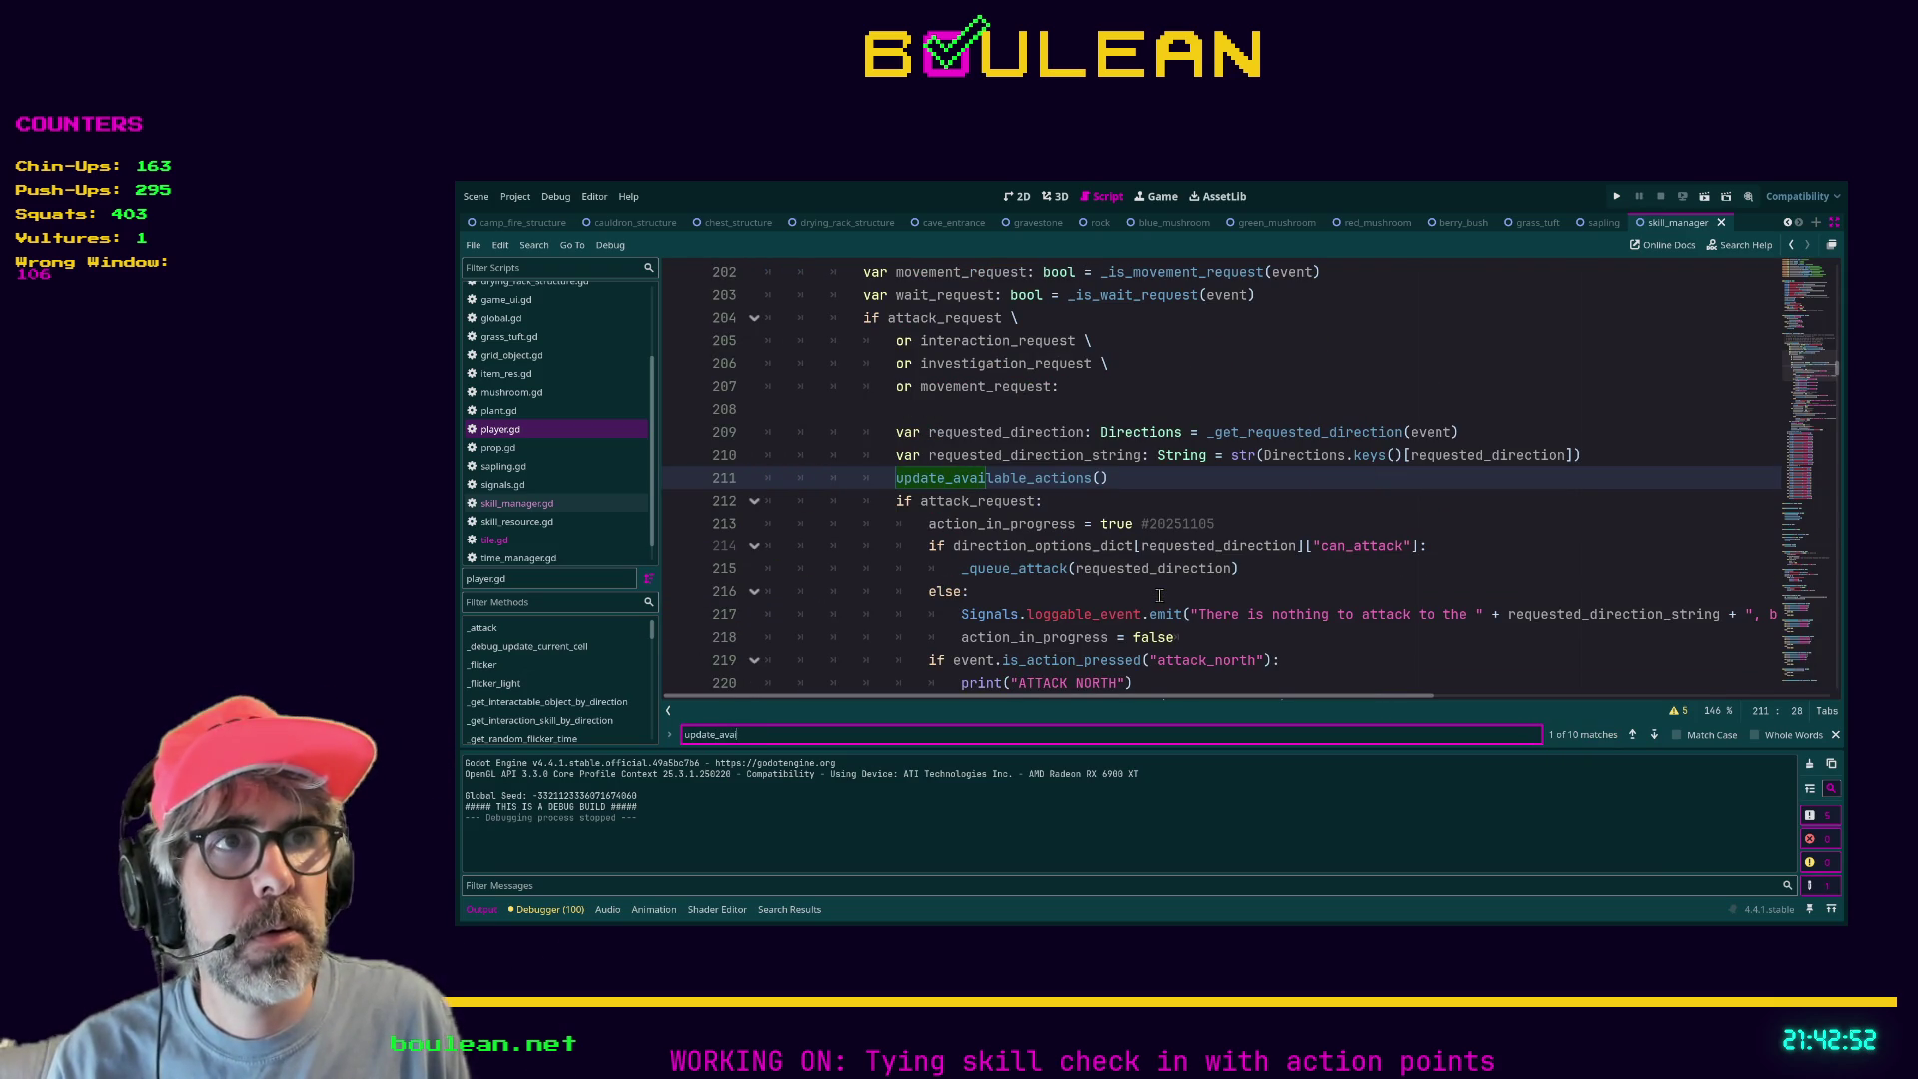
type("lable_in")
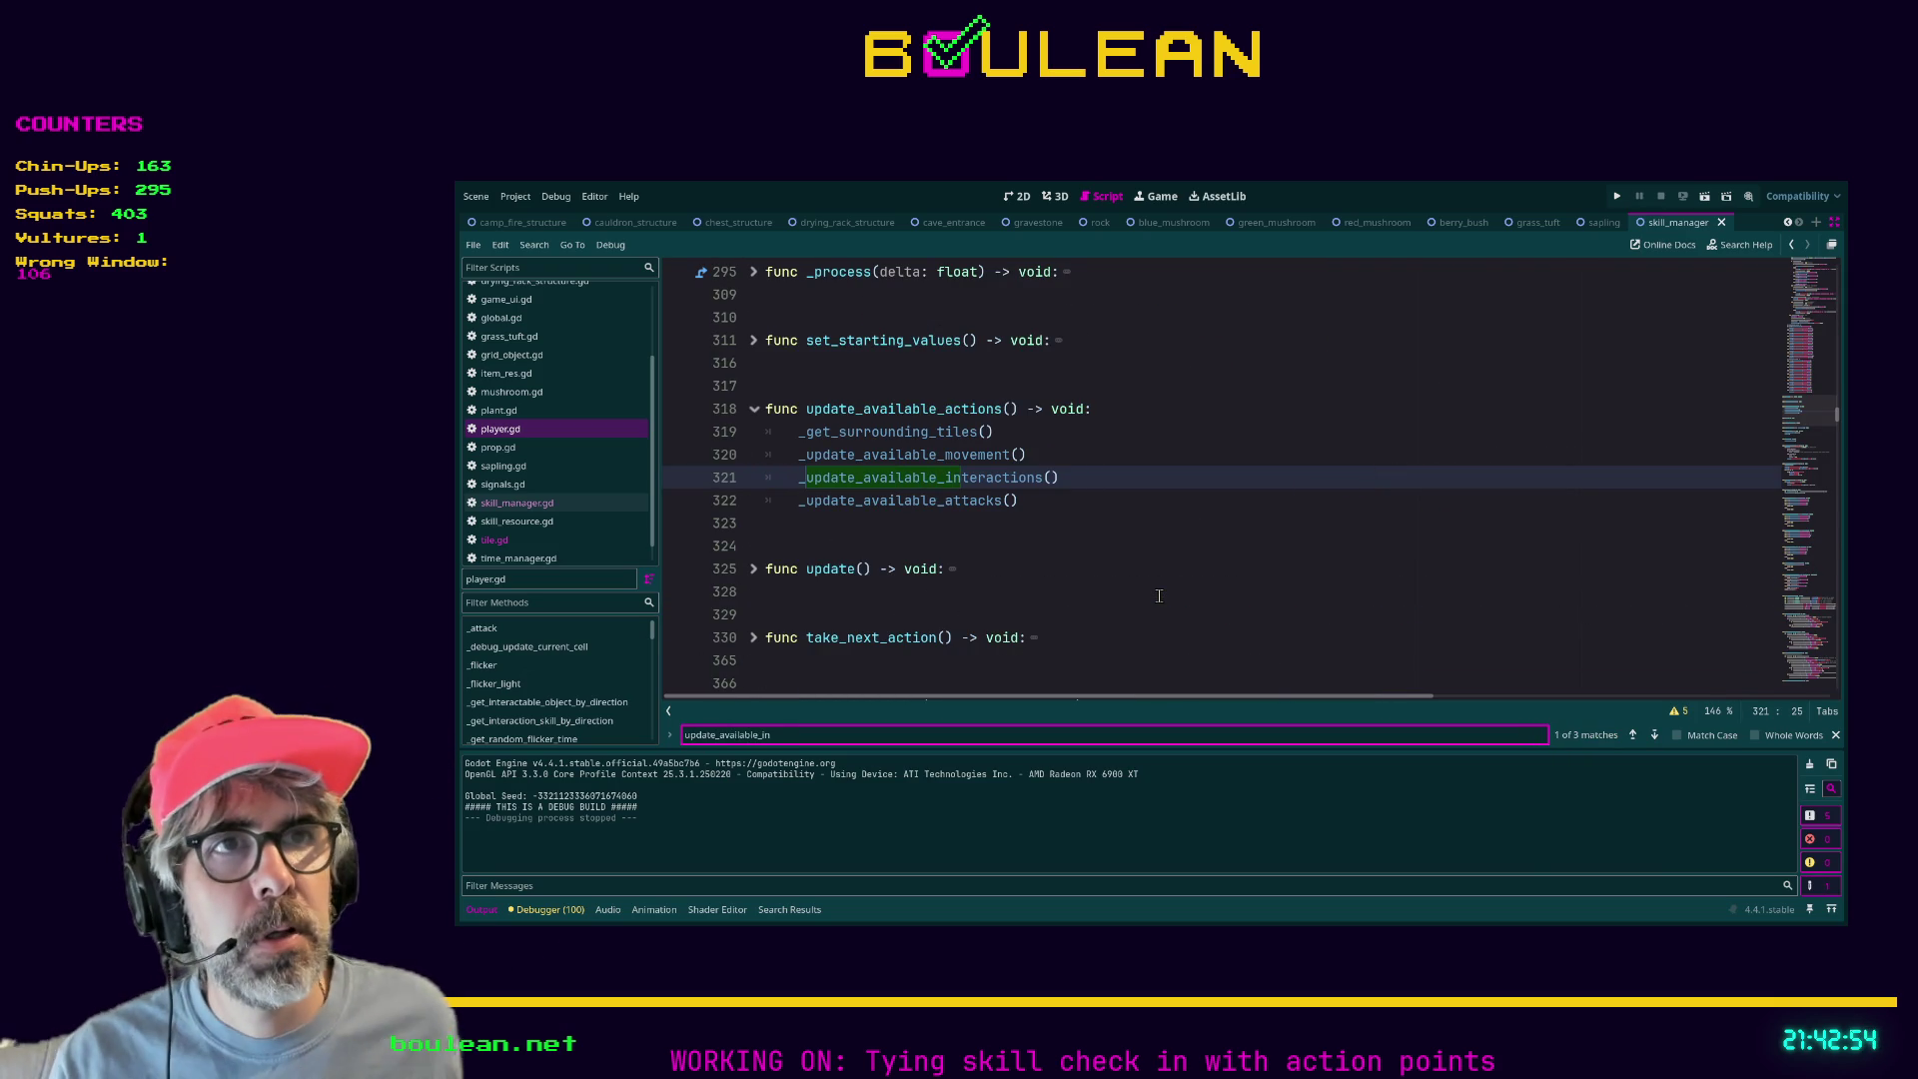
left_click(974, 478, "ctrl")
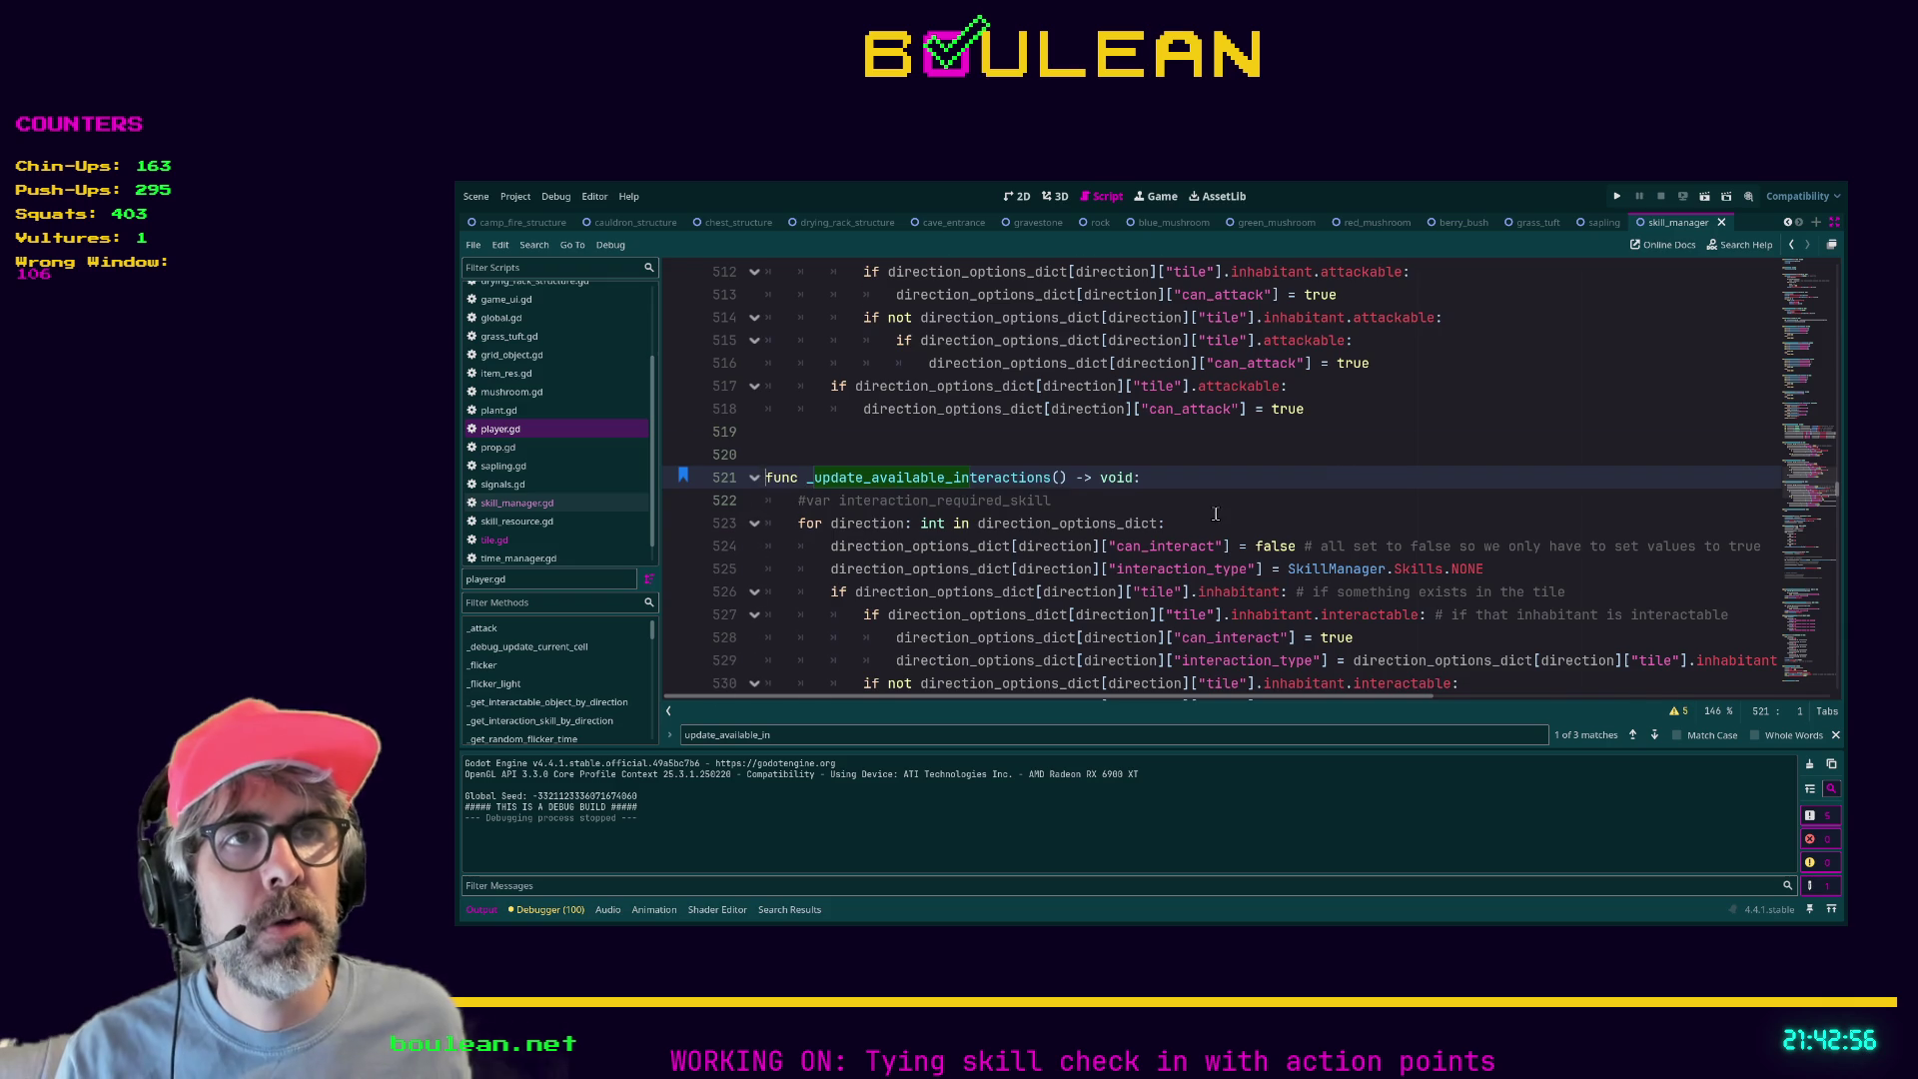
scroll(1216, 512, "down", 1)
scroll(1216, 512, "down", 2)
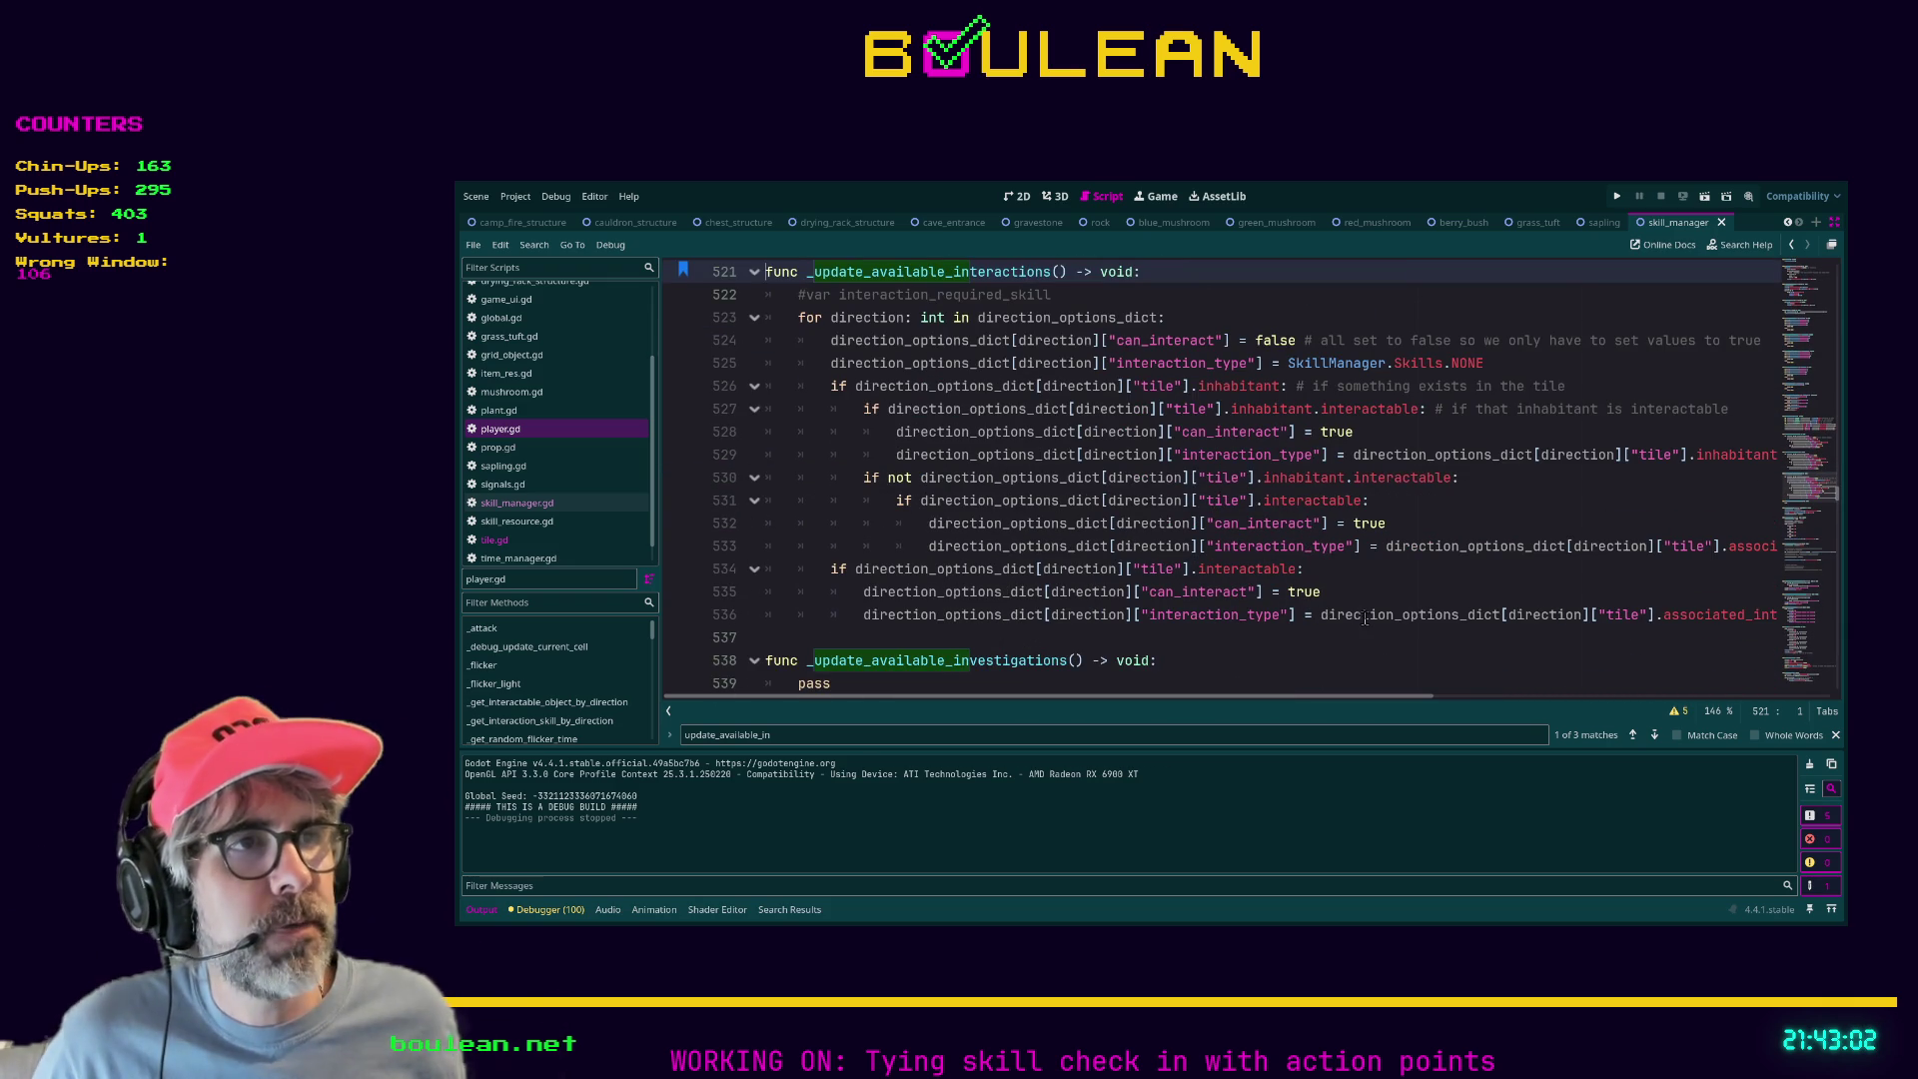
Read through the function's interaction_type assignment, inhabitant interactable check, and can_interact true/false settings.
left_click_drag(819, 637, 751, 320)
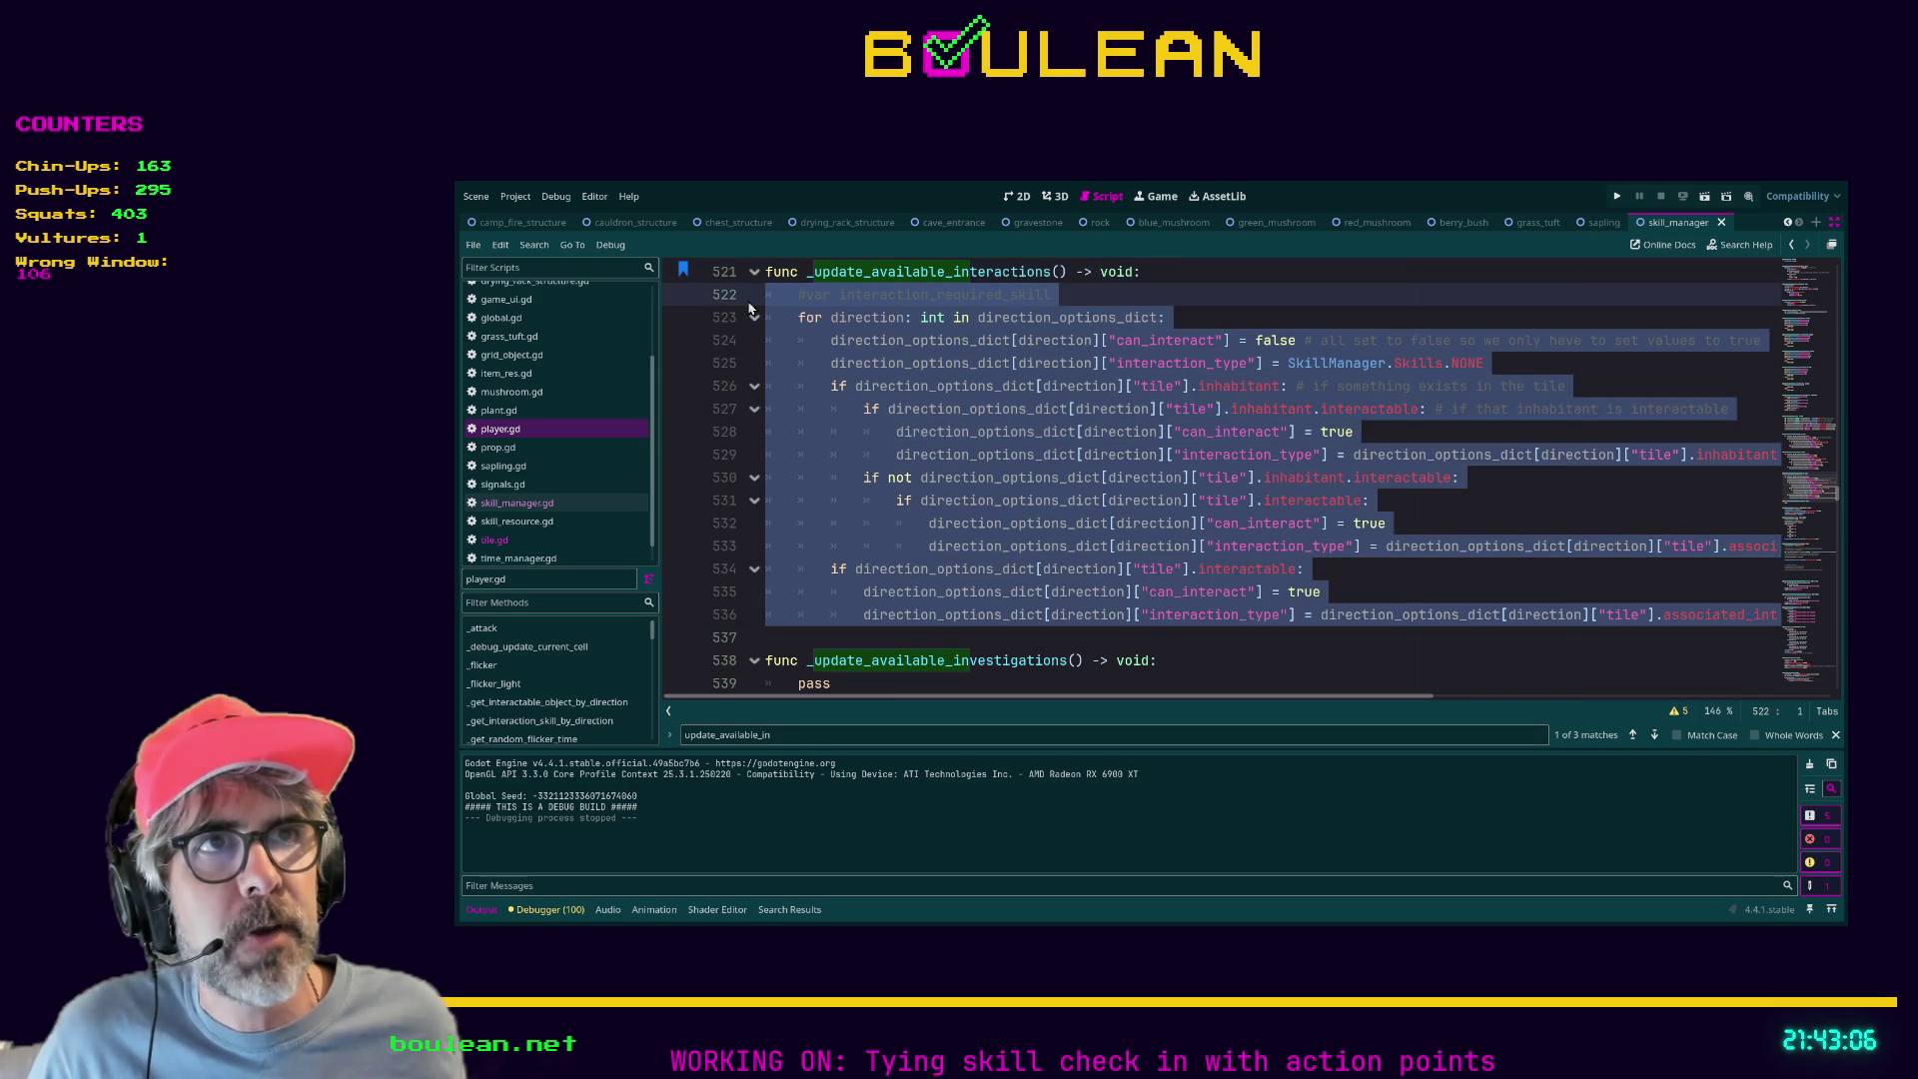
left_click(799, 362)
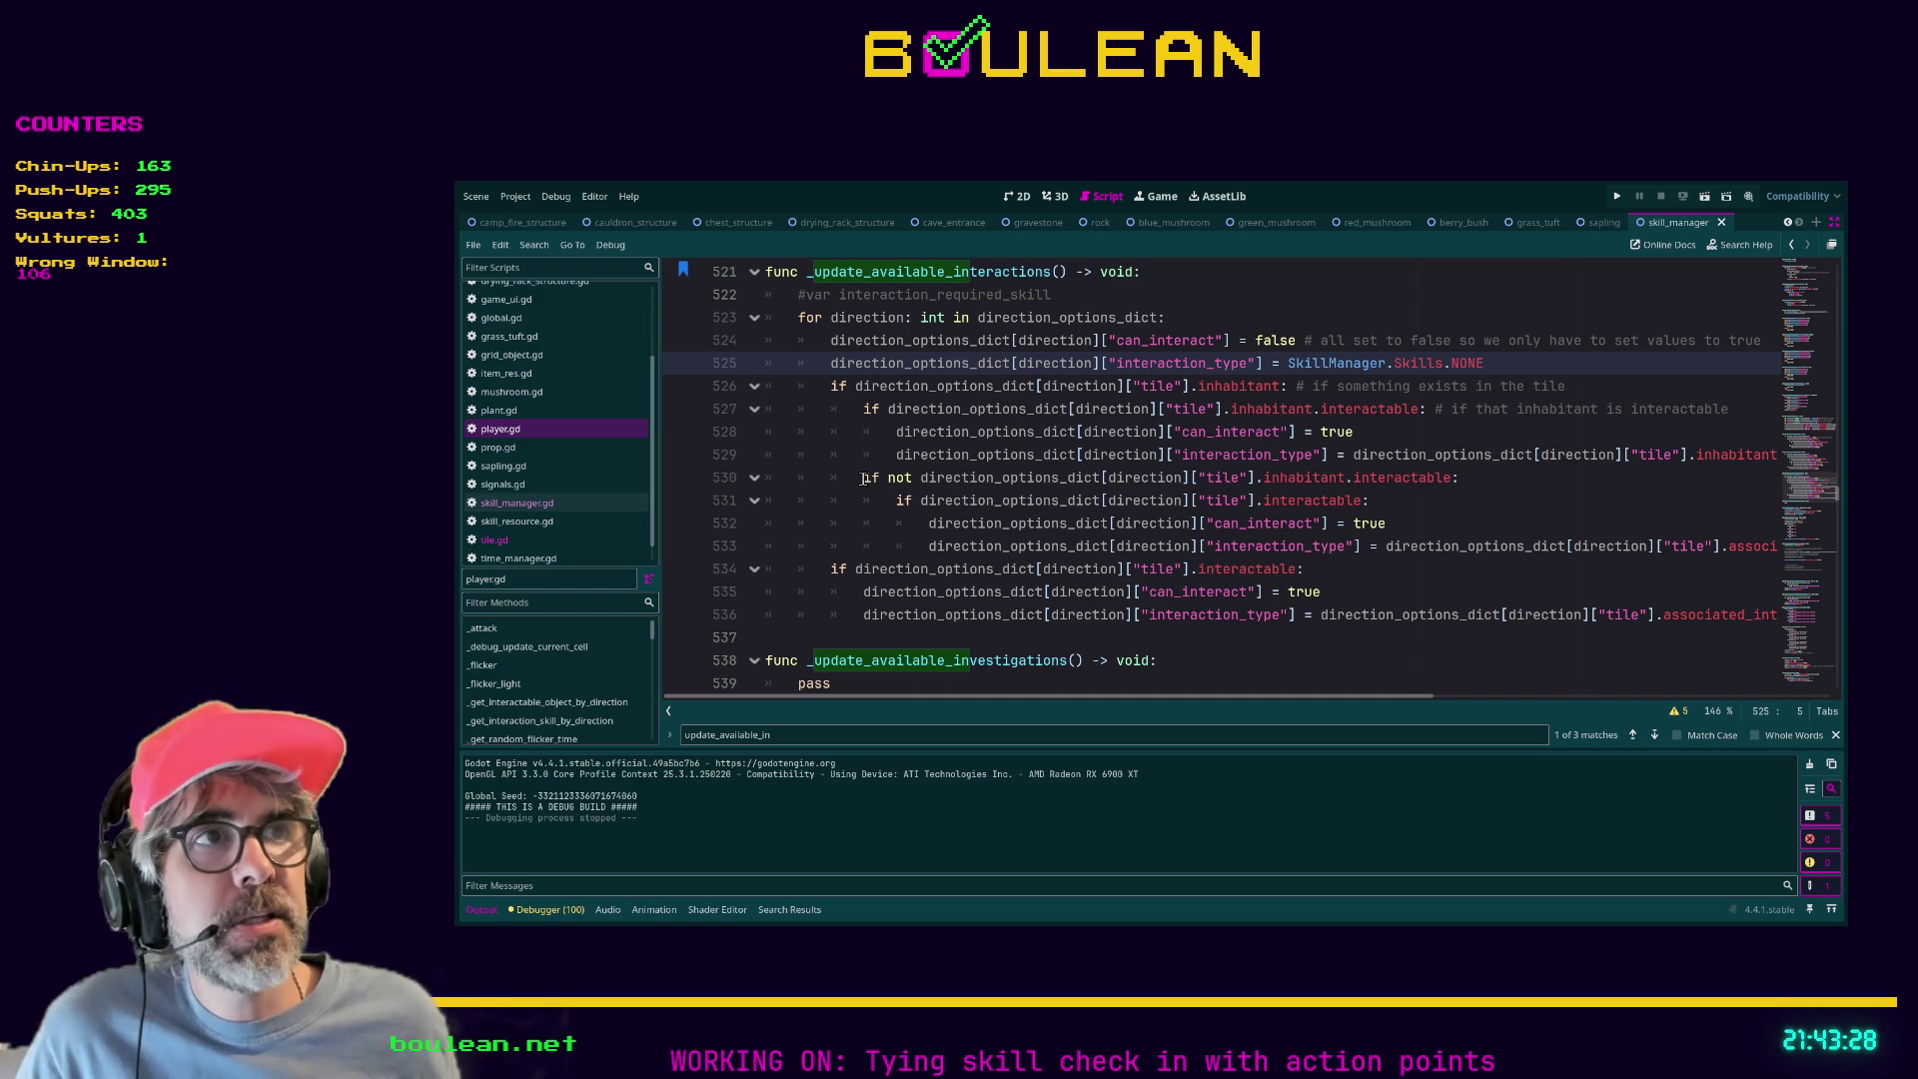
left_click_drag(860, 481, 1207, 455)
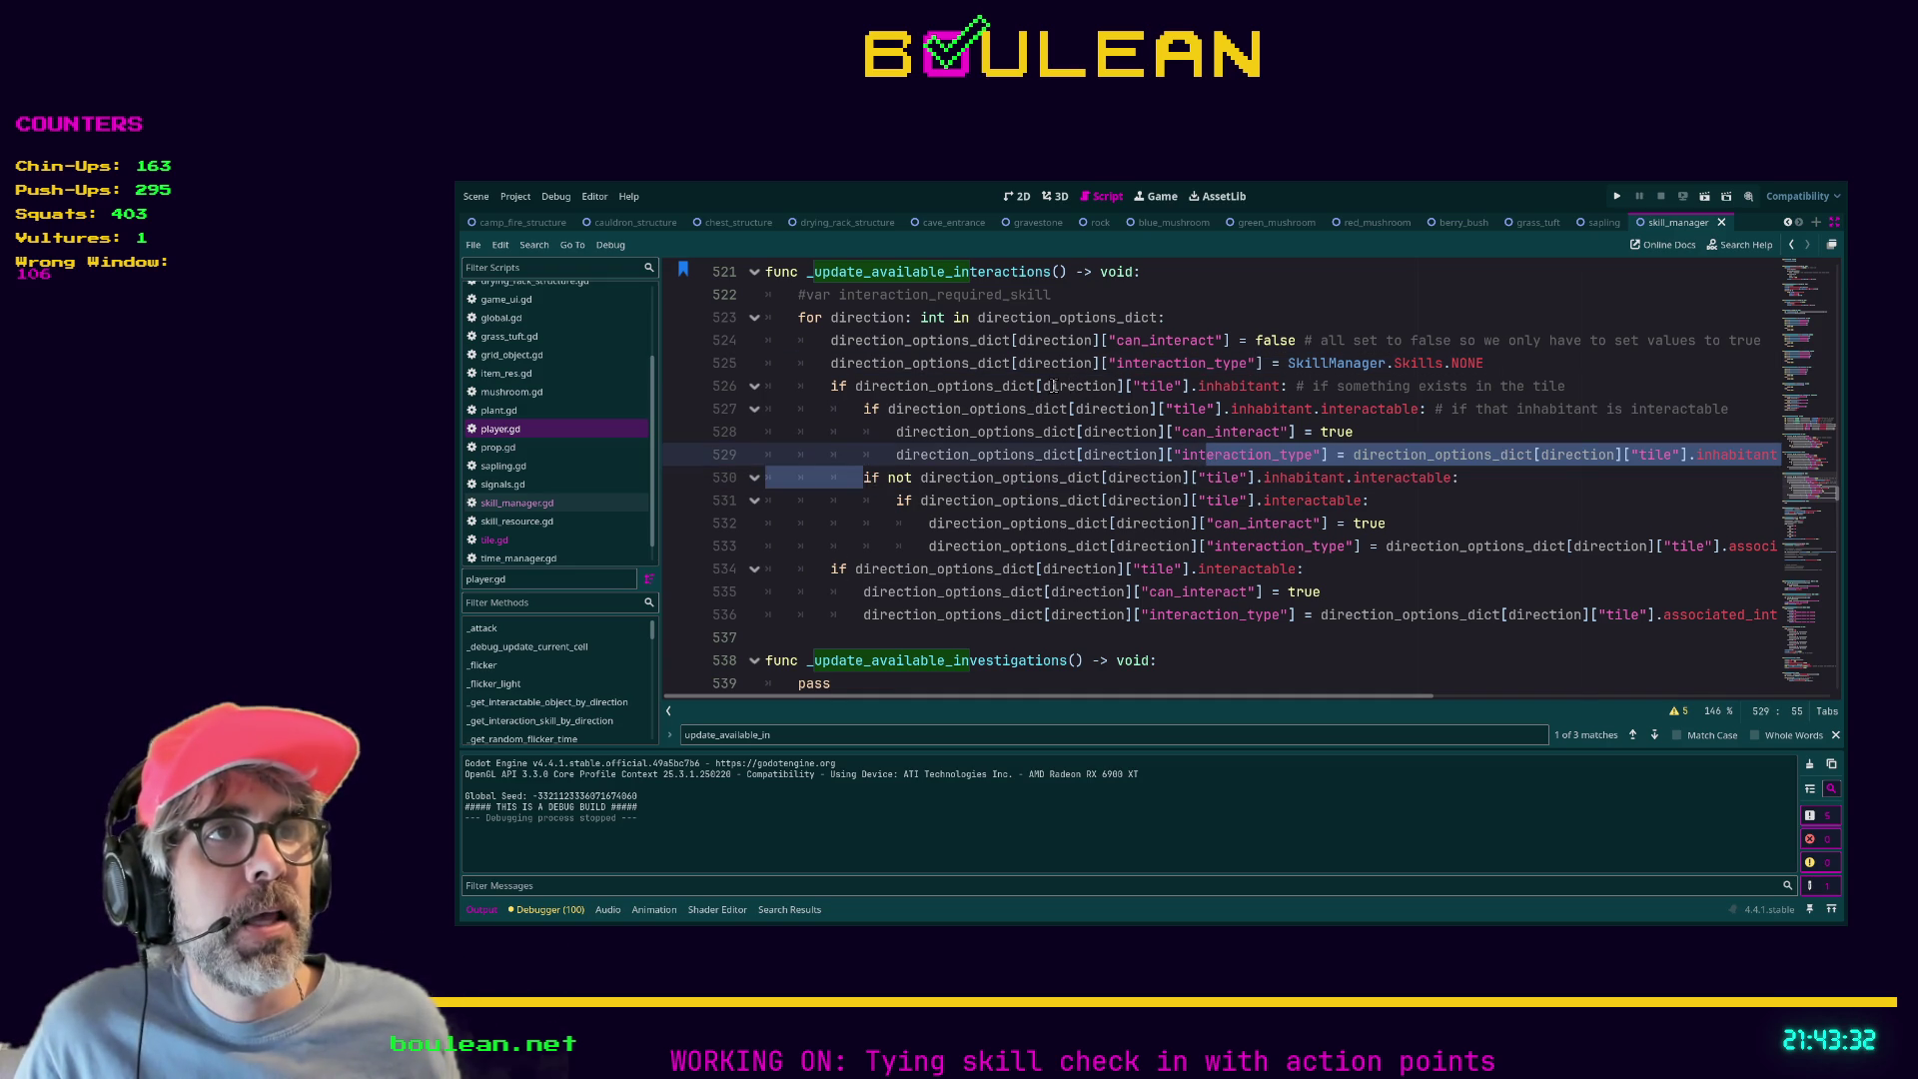
left_click(1215, 386)
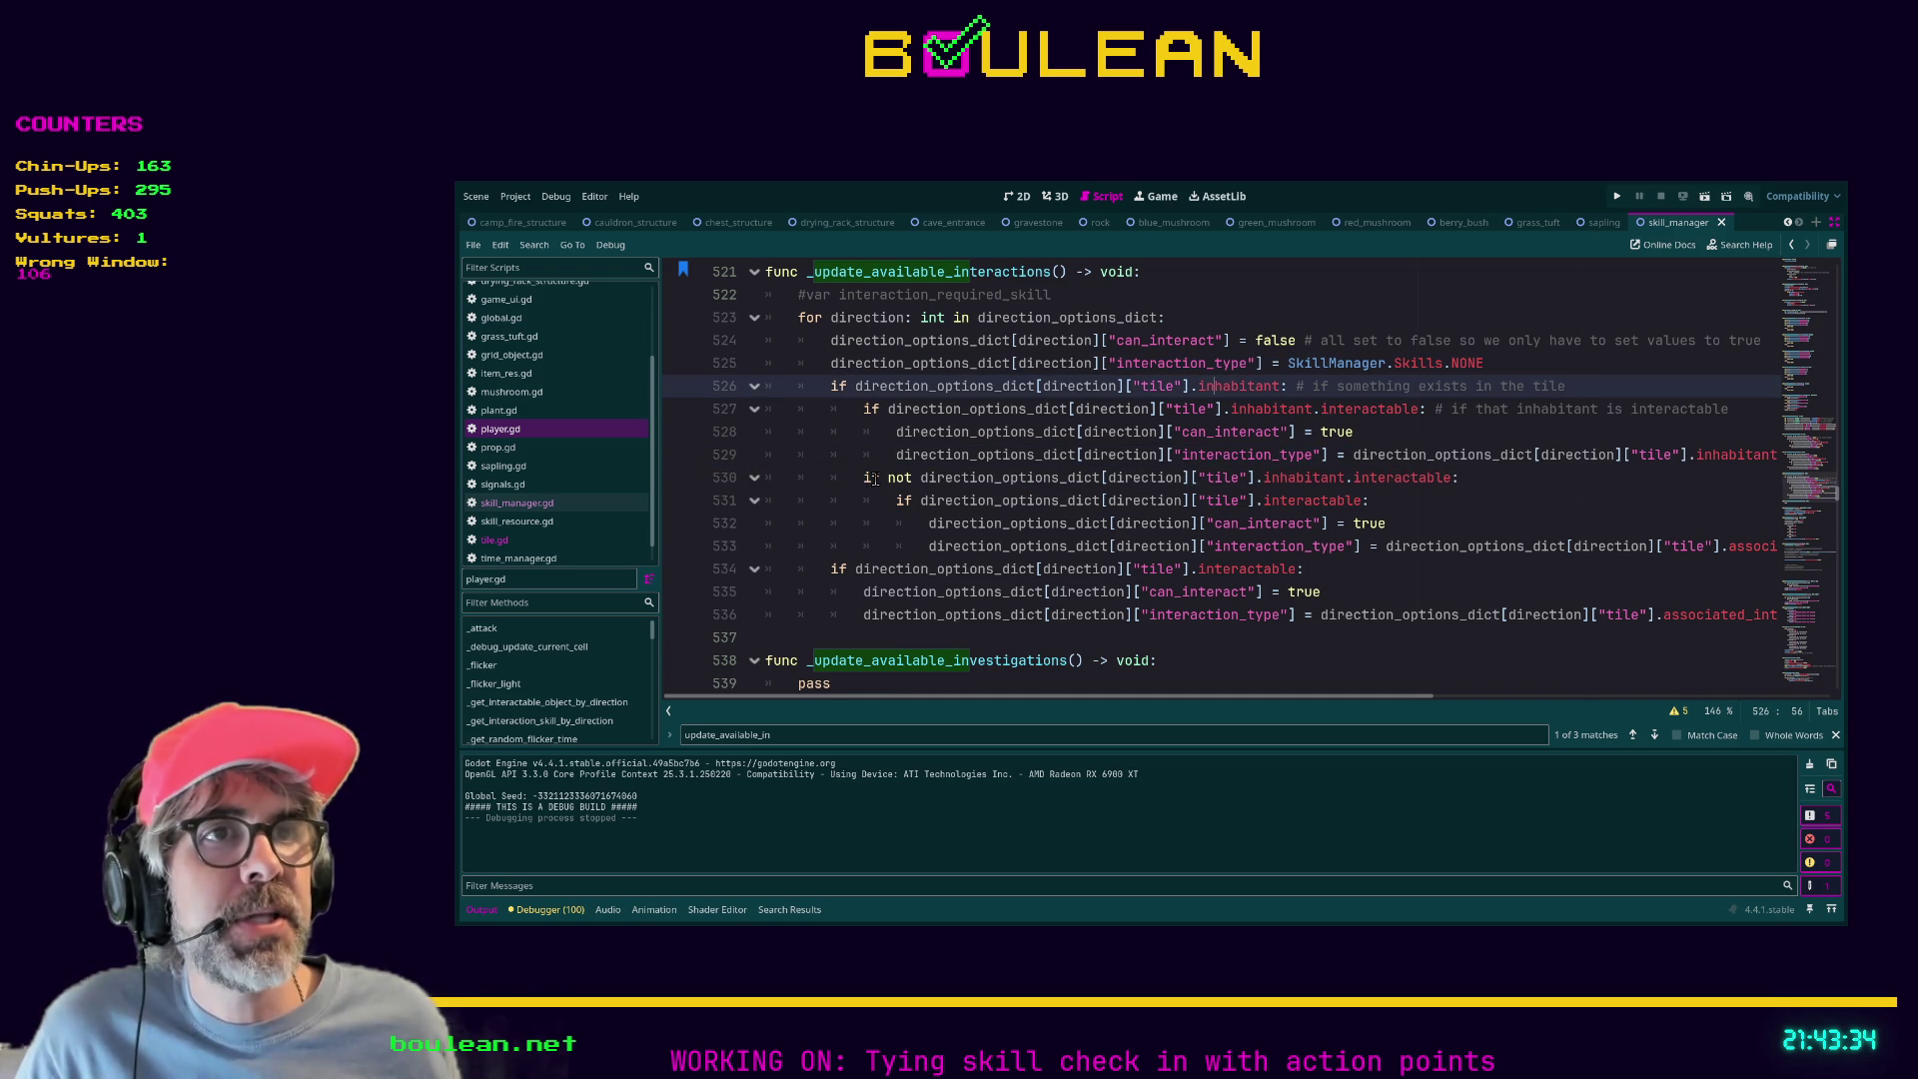
left_click_drag(864, 477, 1452, 487)
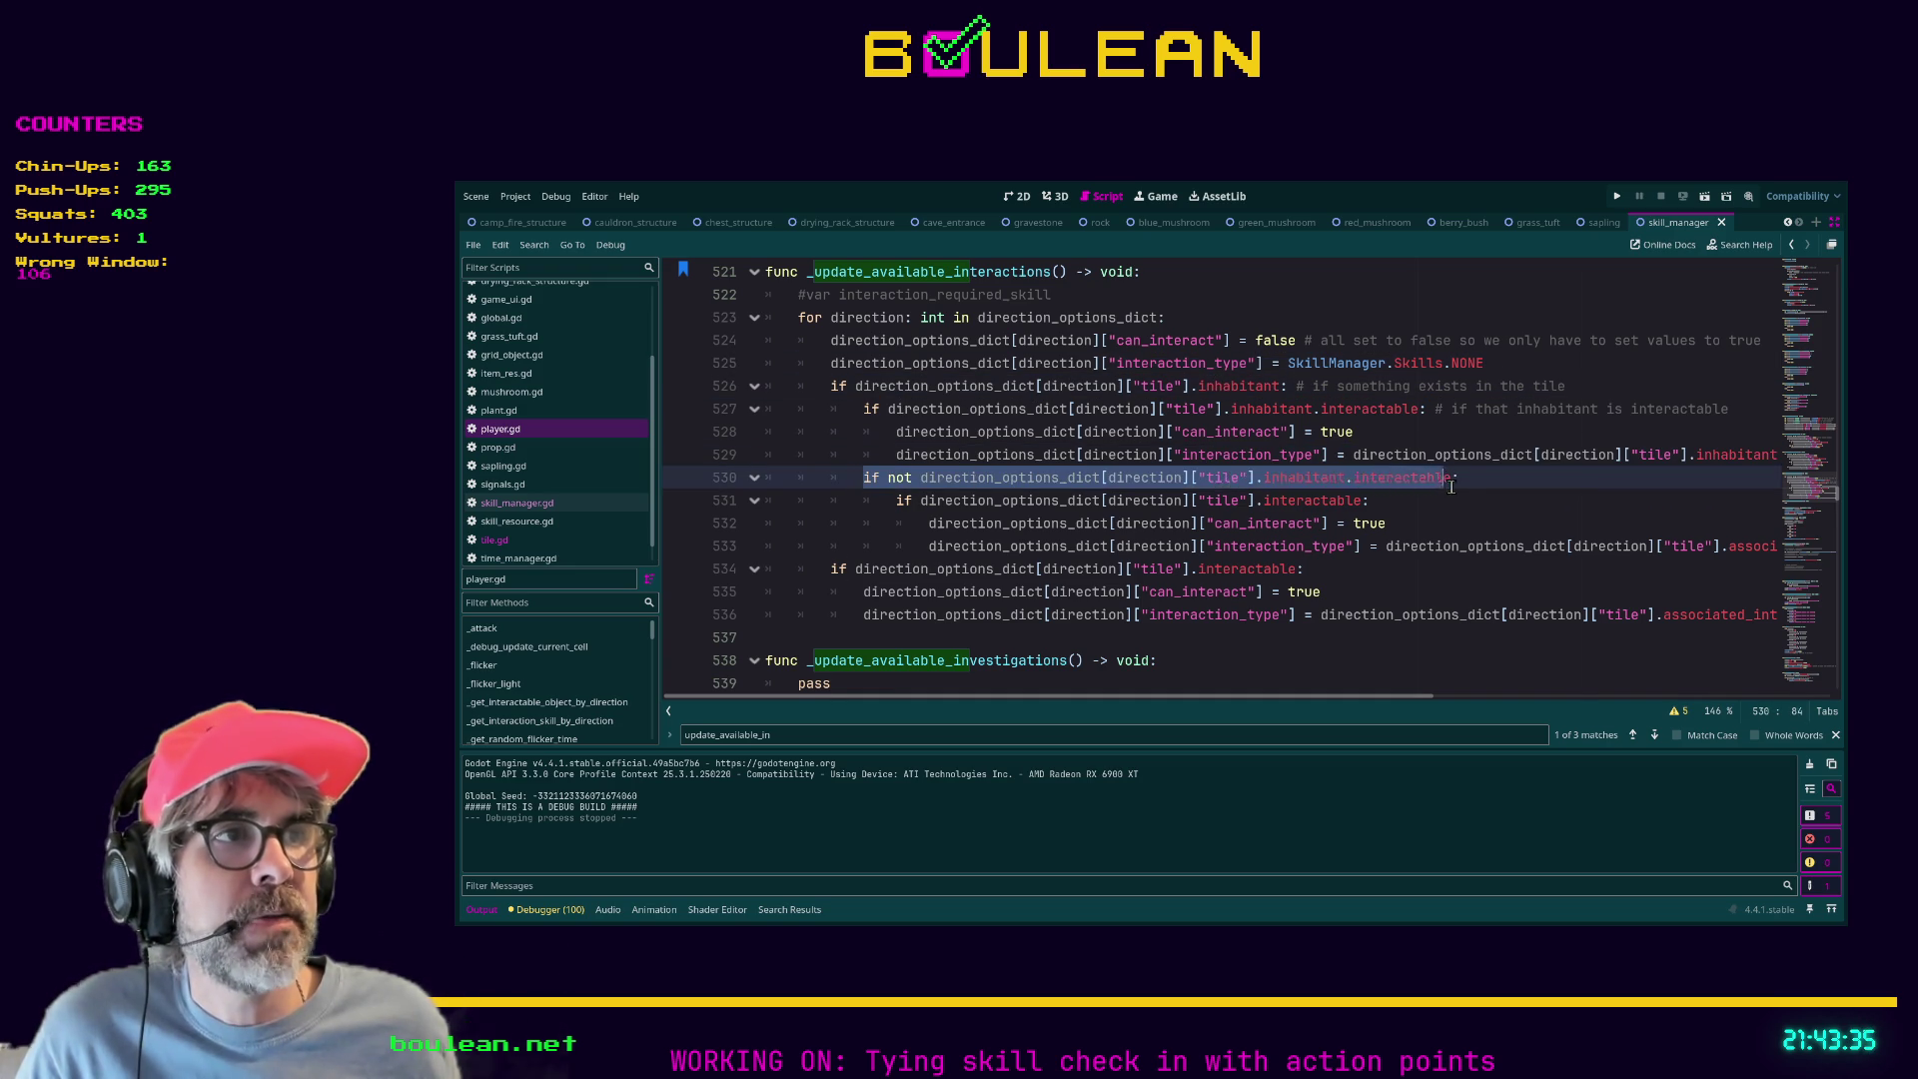
left_click(1392, 503)
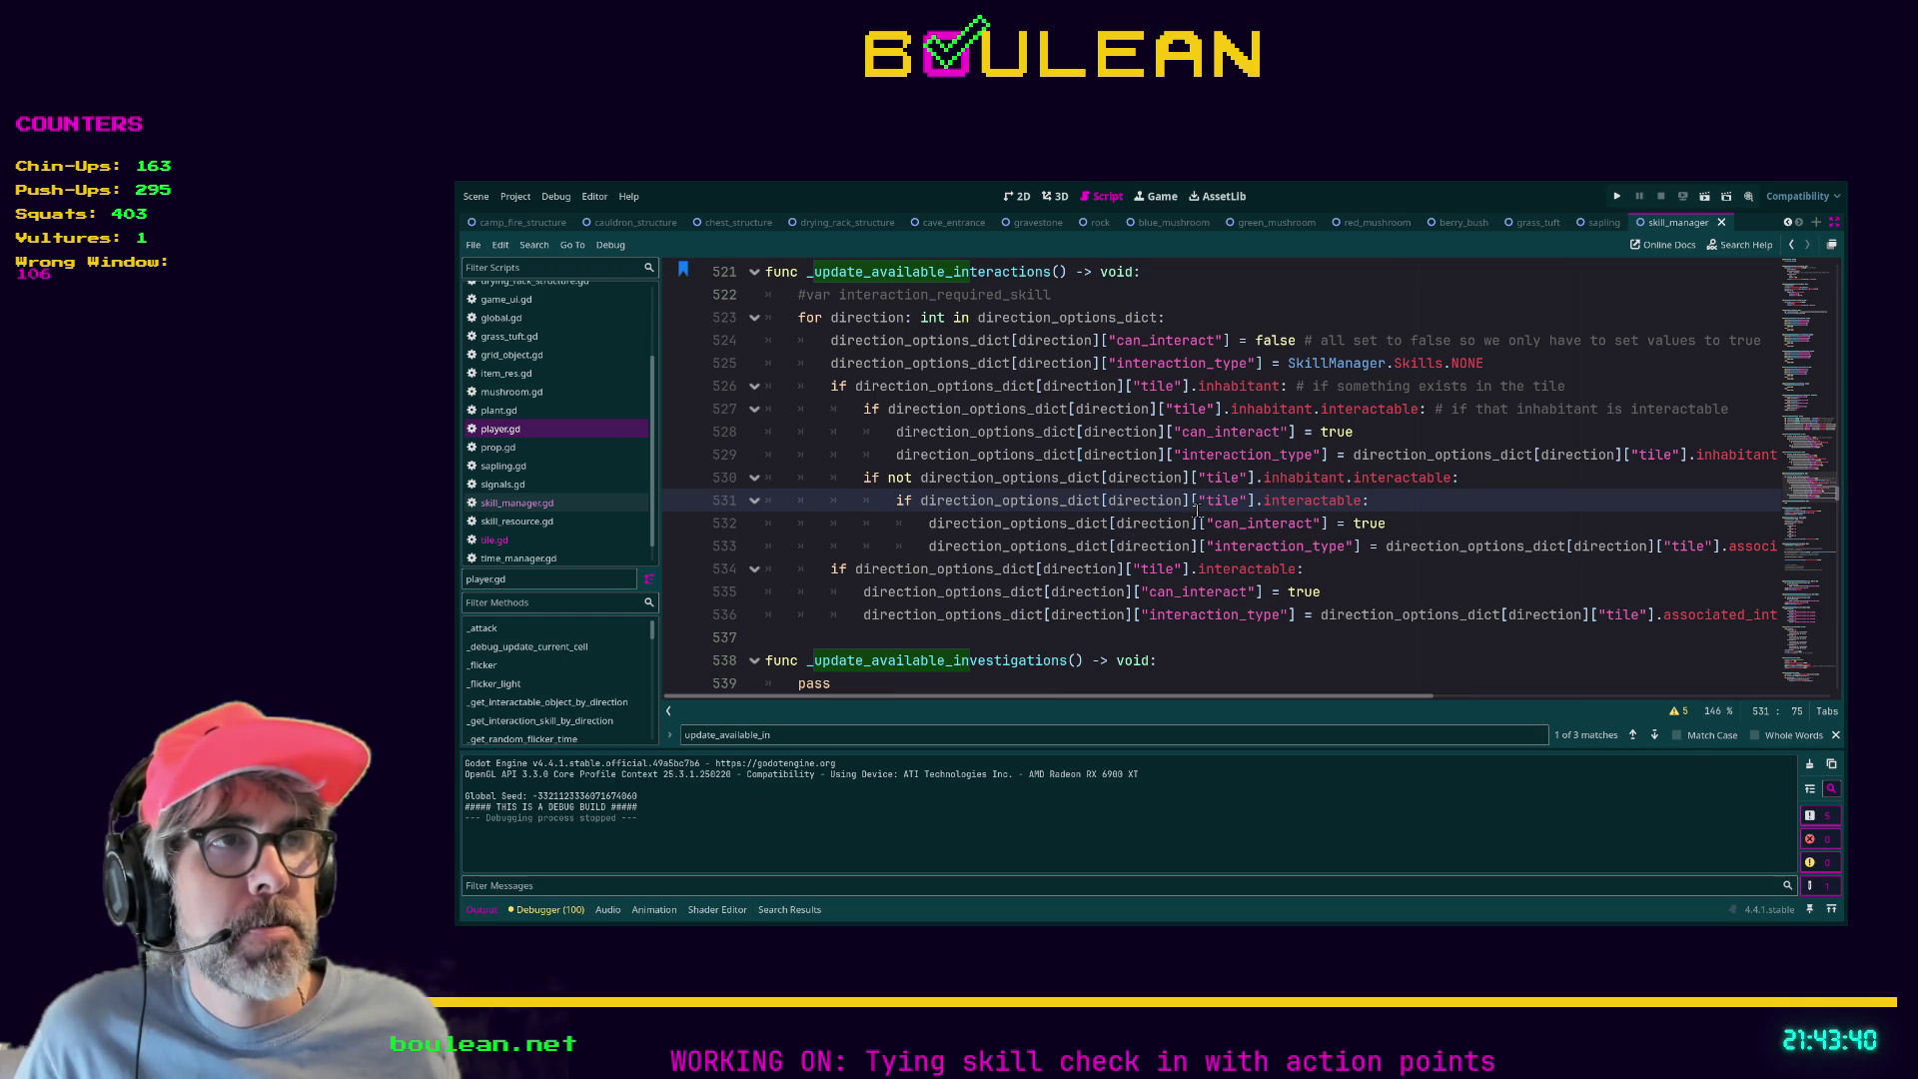
left_click_drag(1396, 524, 876, 531)
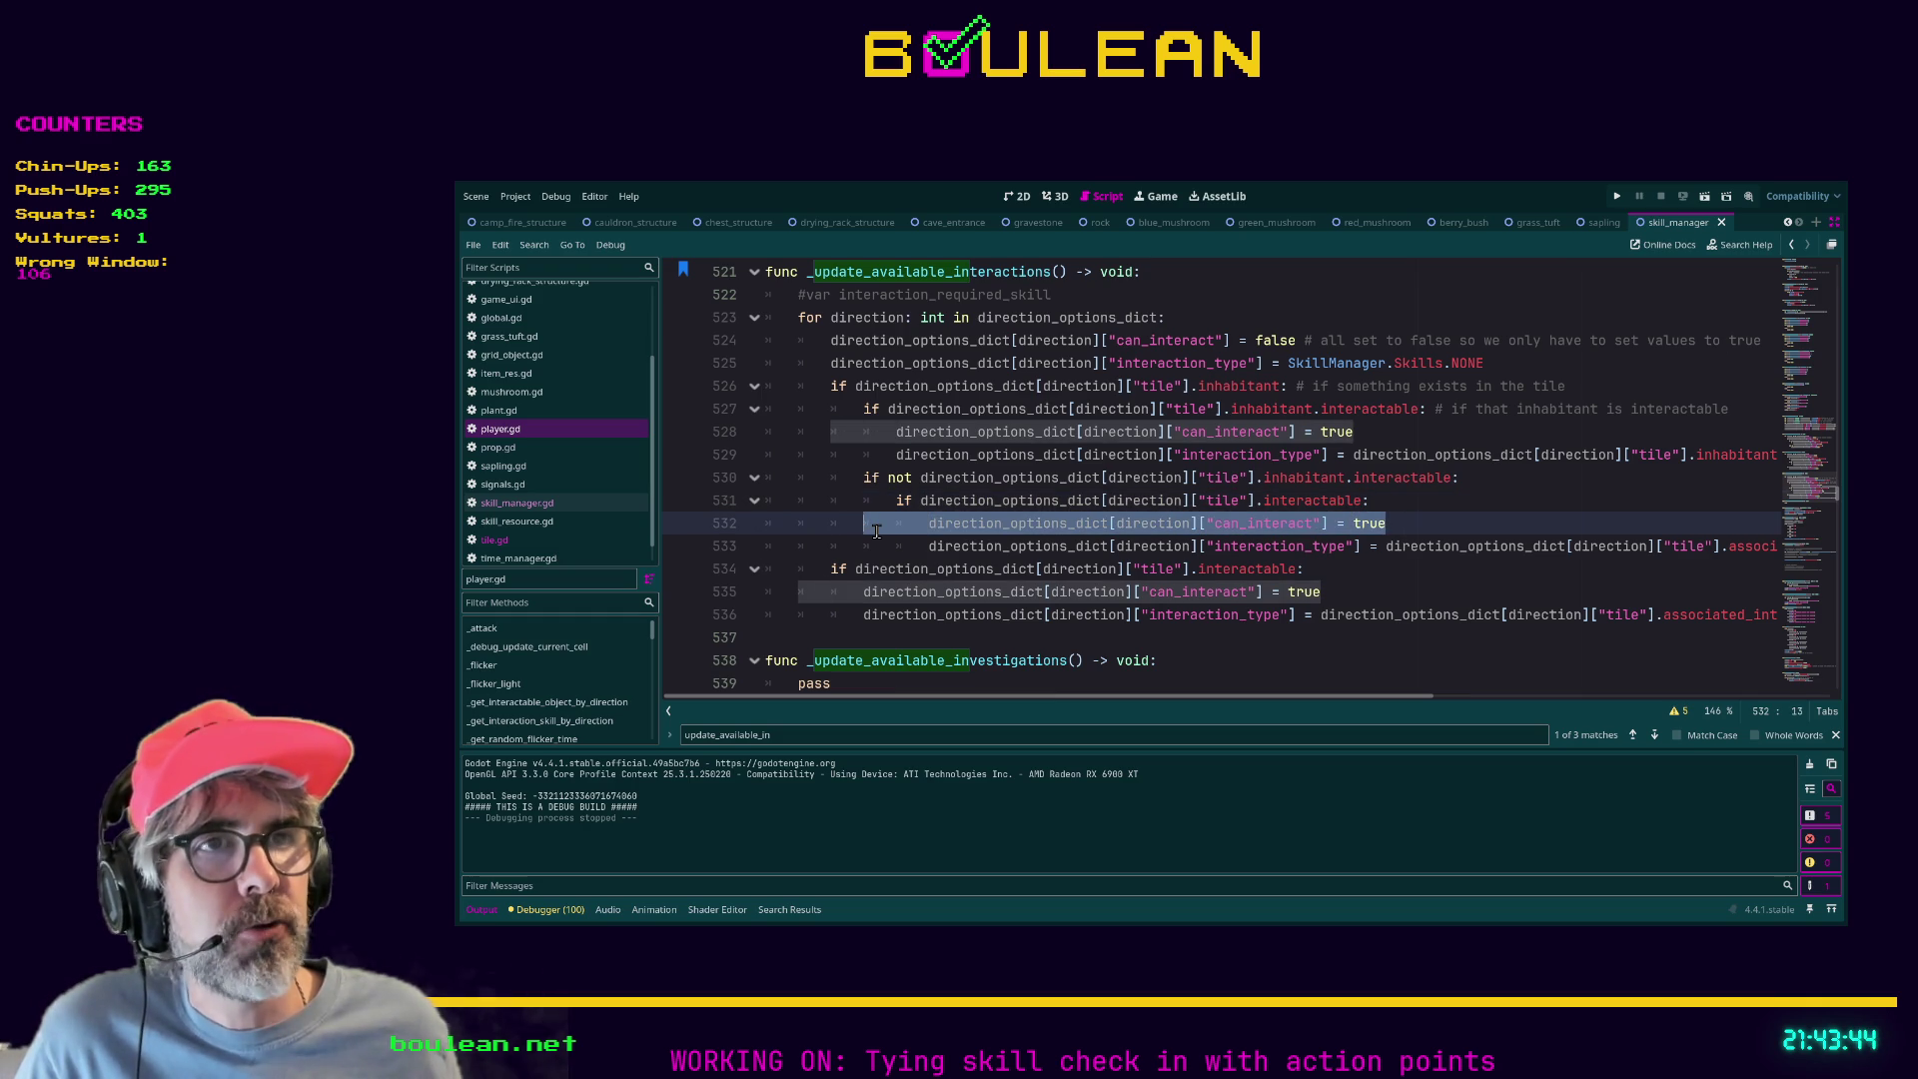
left_click(823, 569)
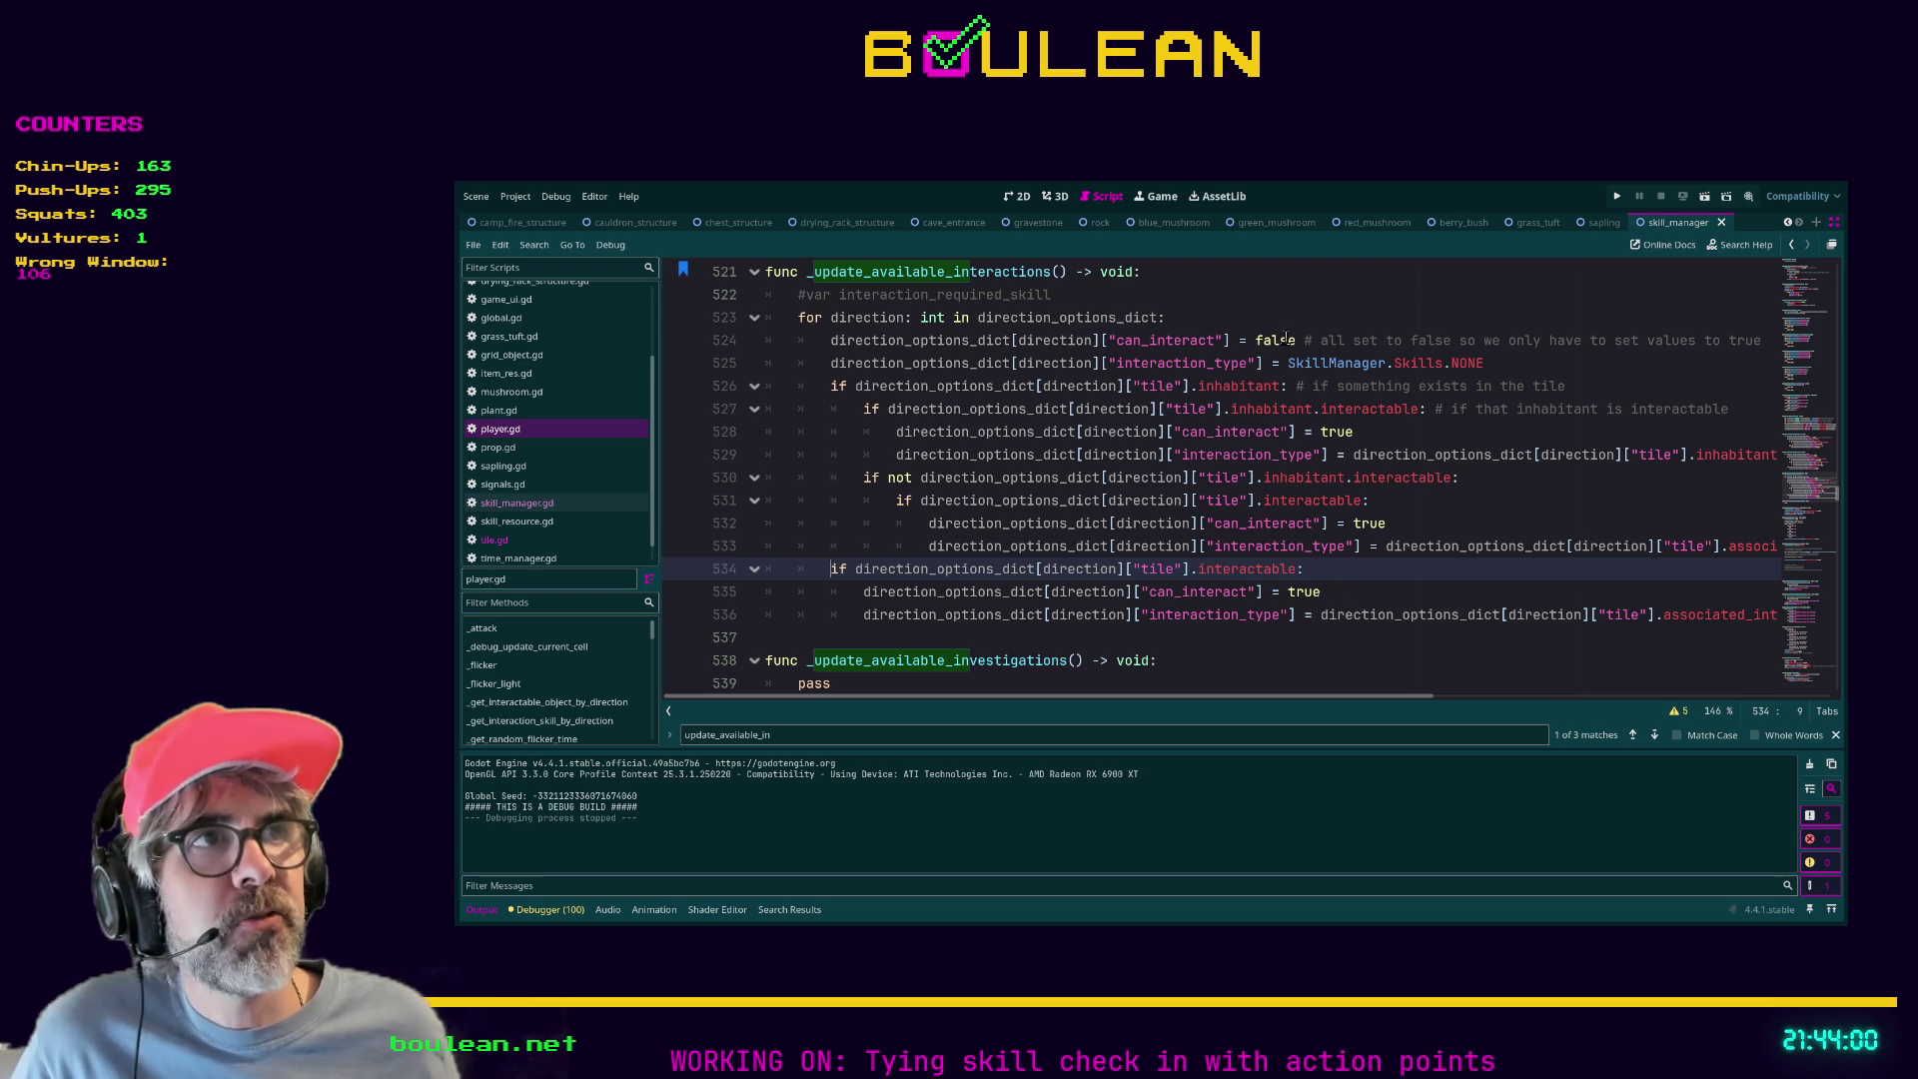
left_click_drag(1409, 340, 789, 341)
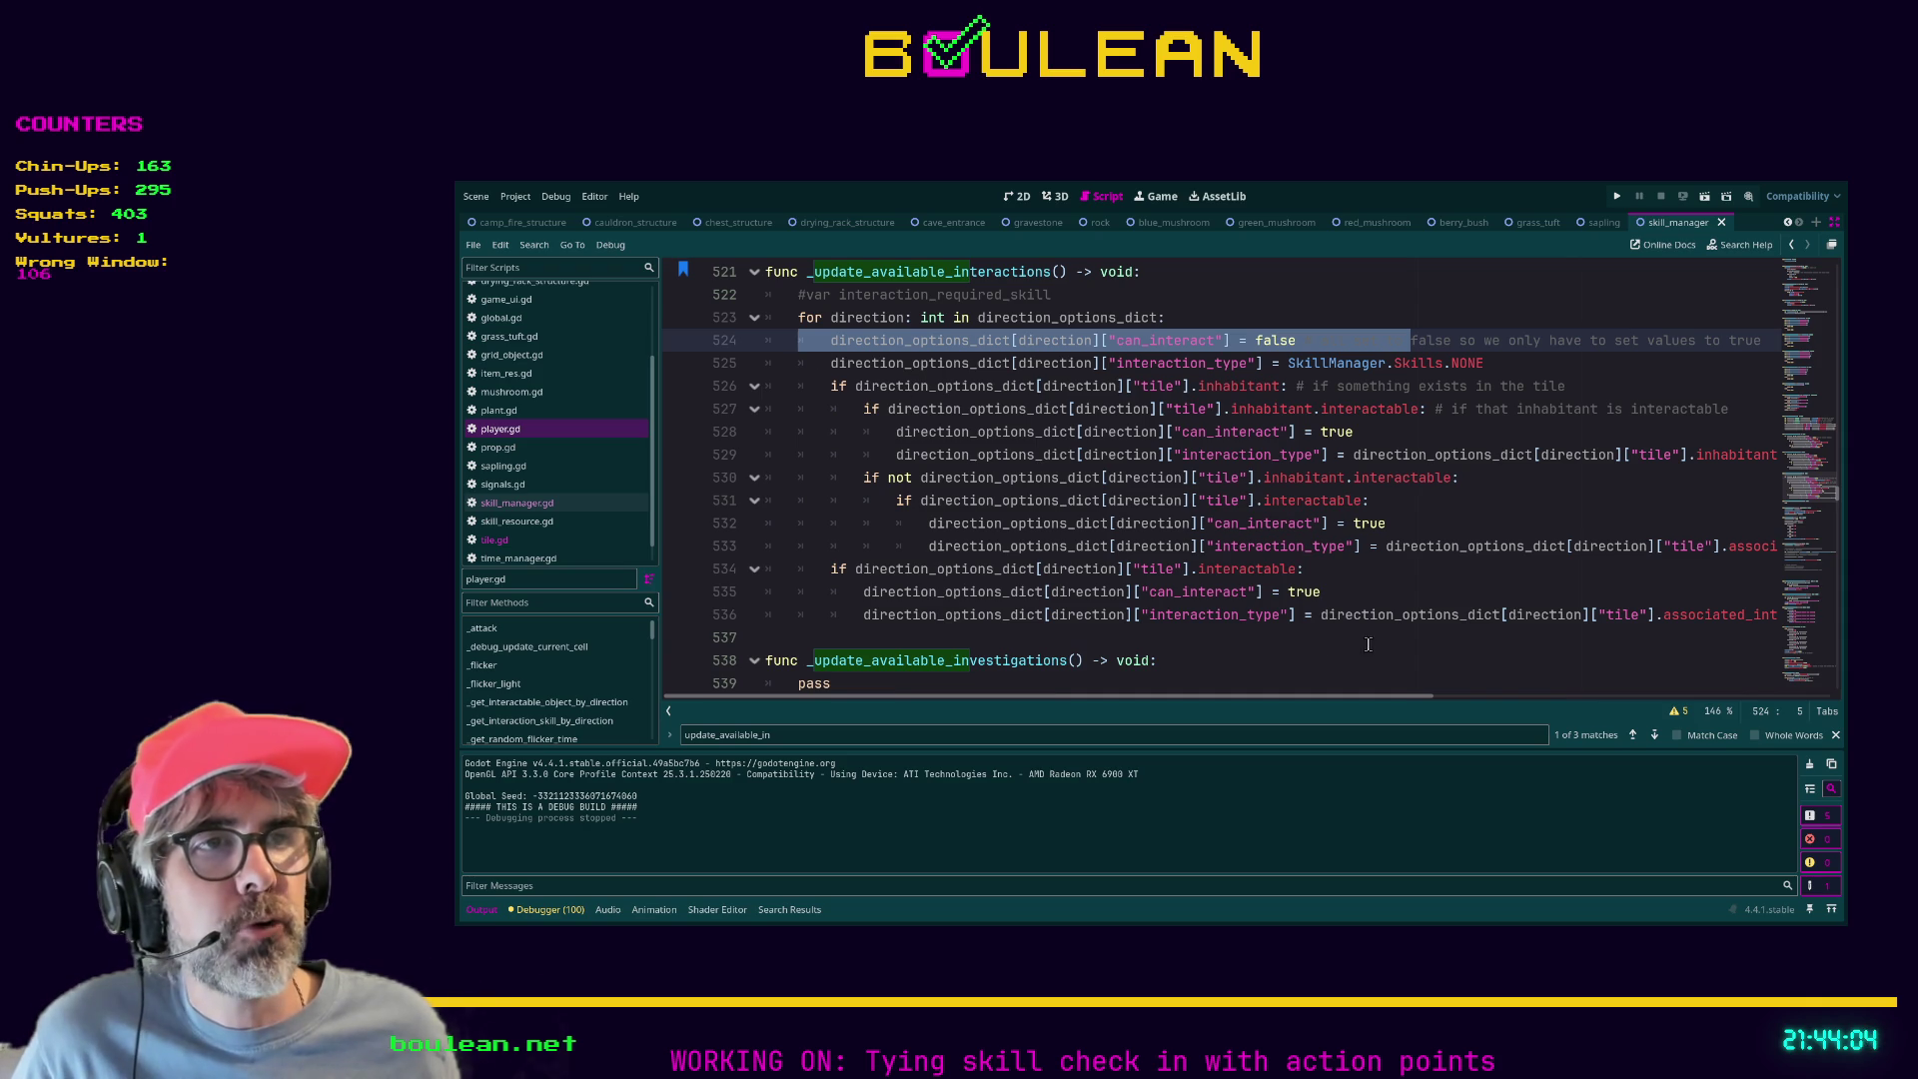
left_click(1330, 644)
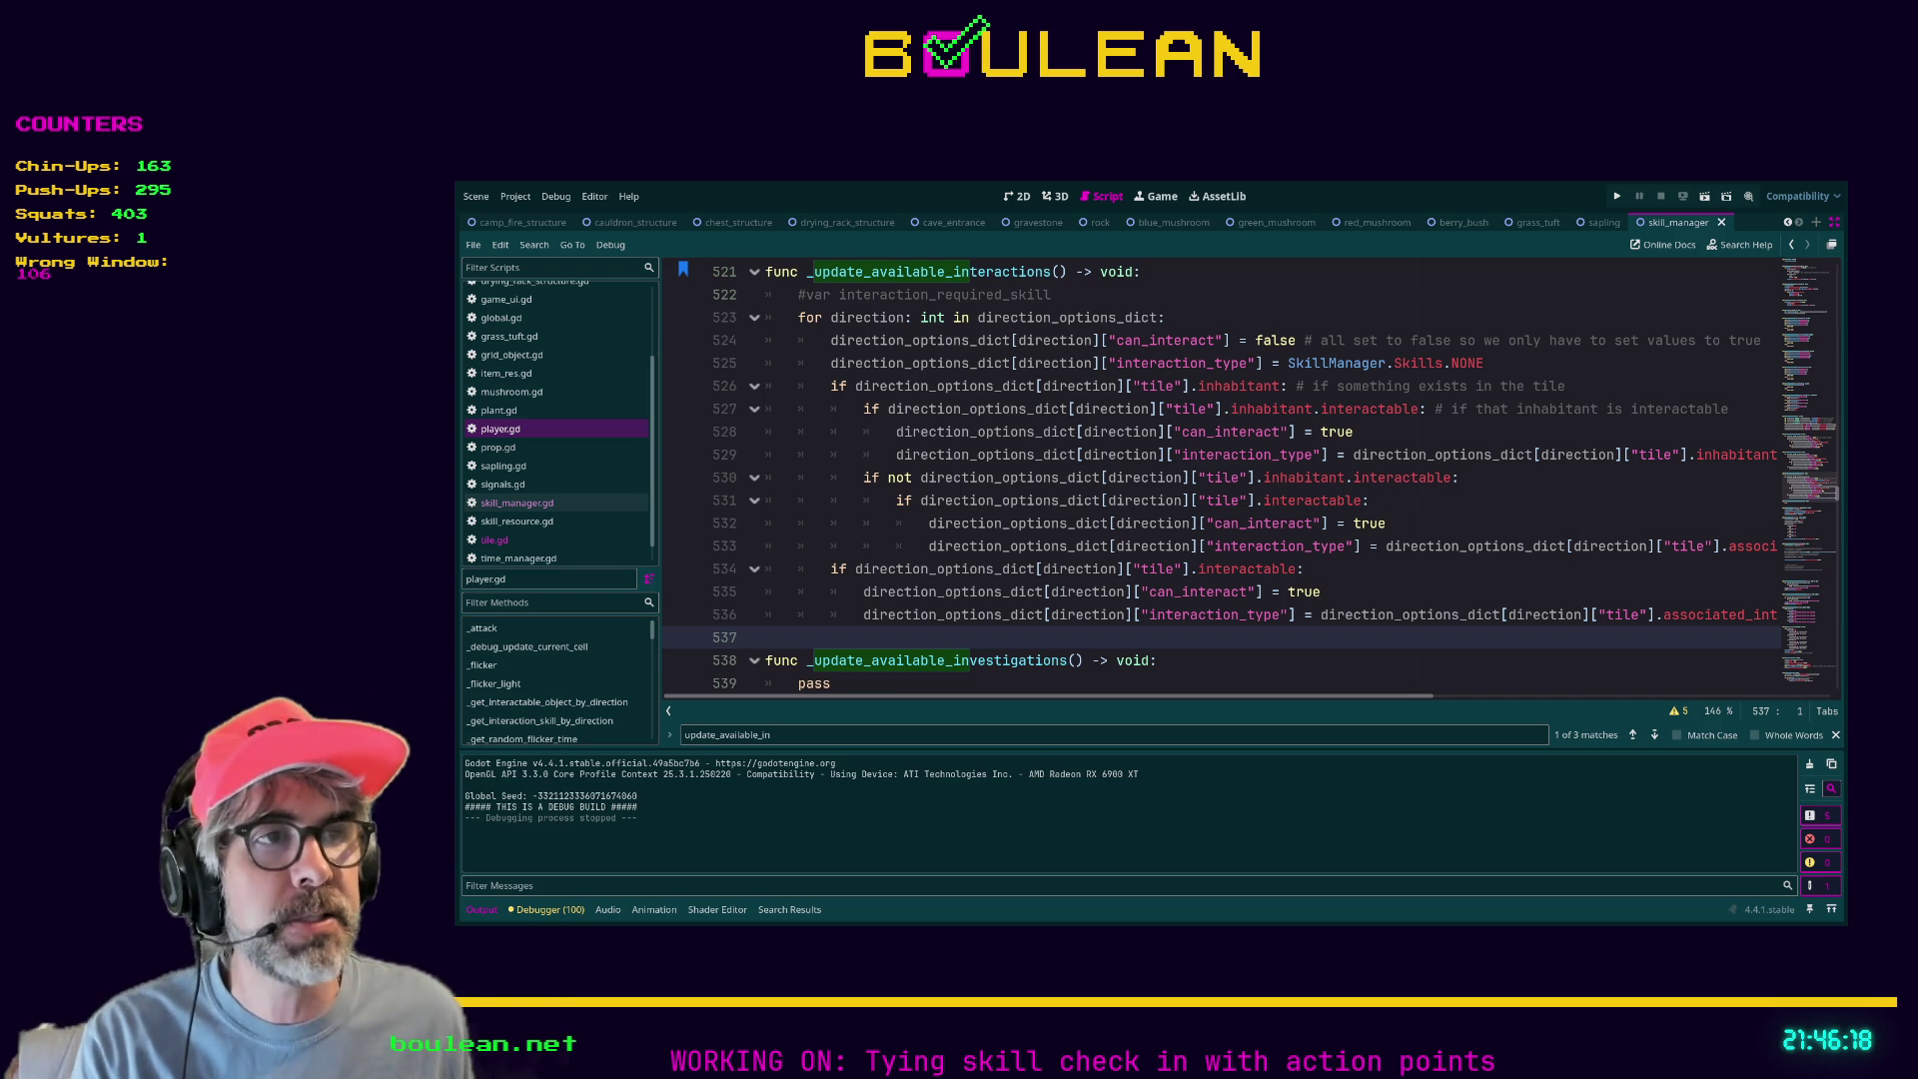
left_click(1324, 660)
Run the project and move the wizard one tile south then north, reaching Day 1, 18:08.
key("F5")
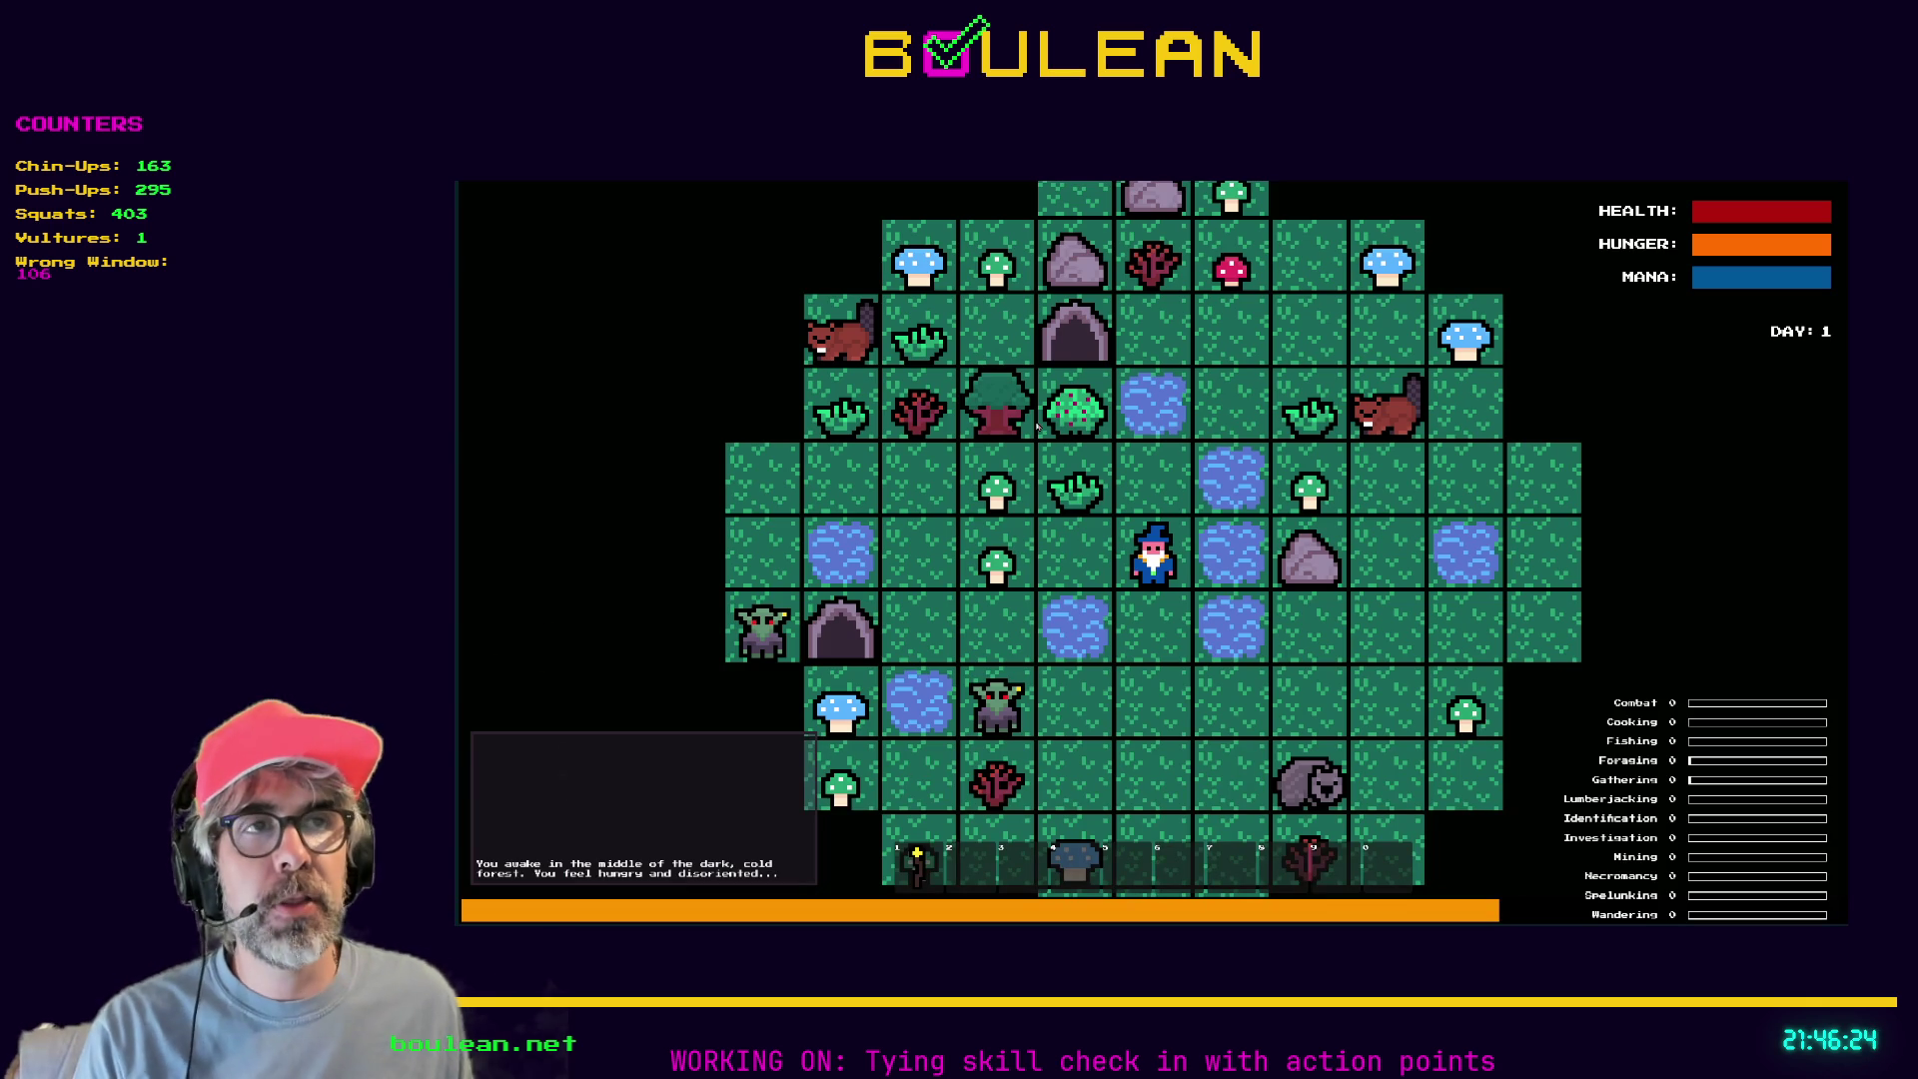
key("Down")
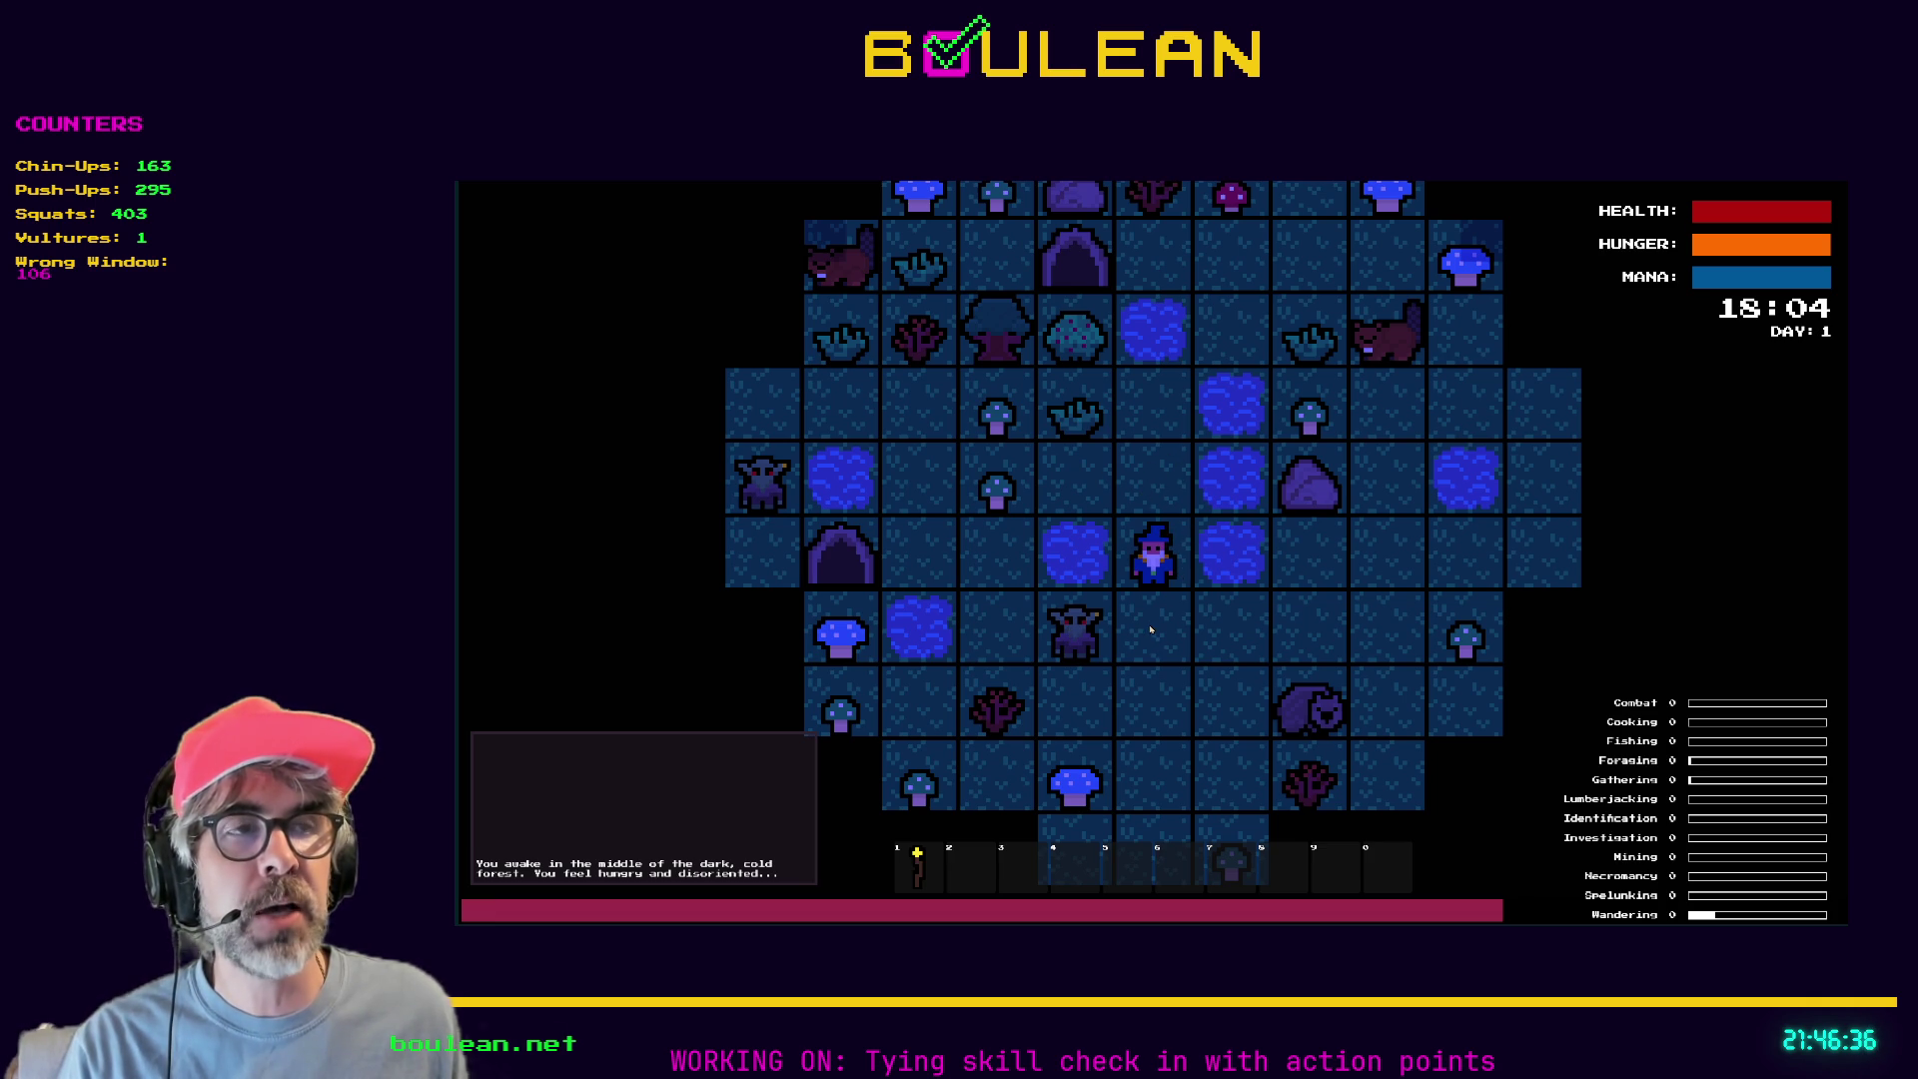
key("Up")
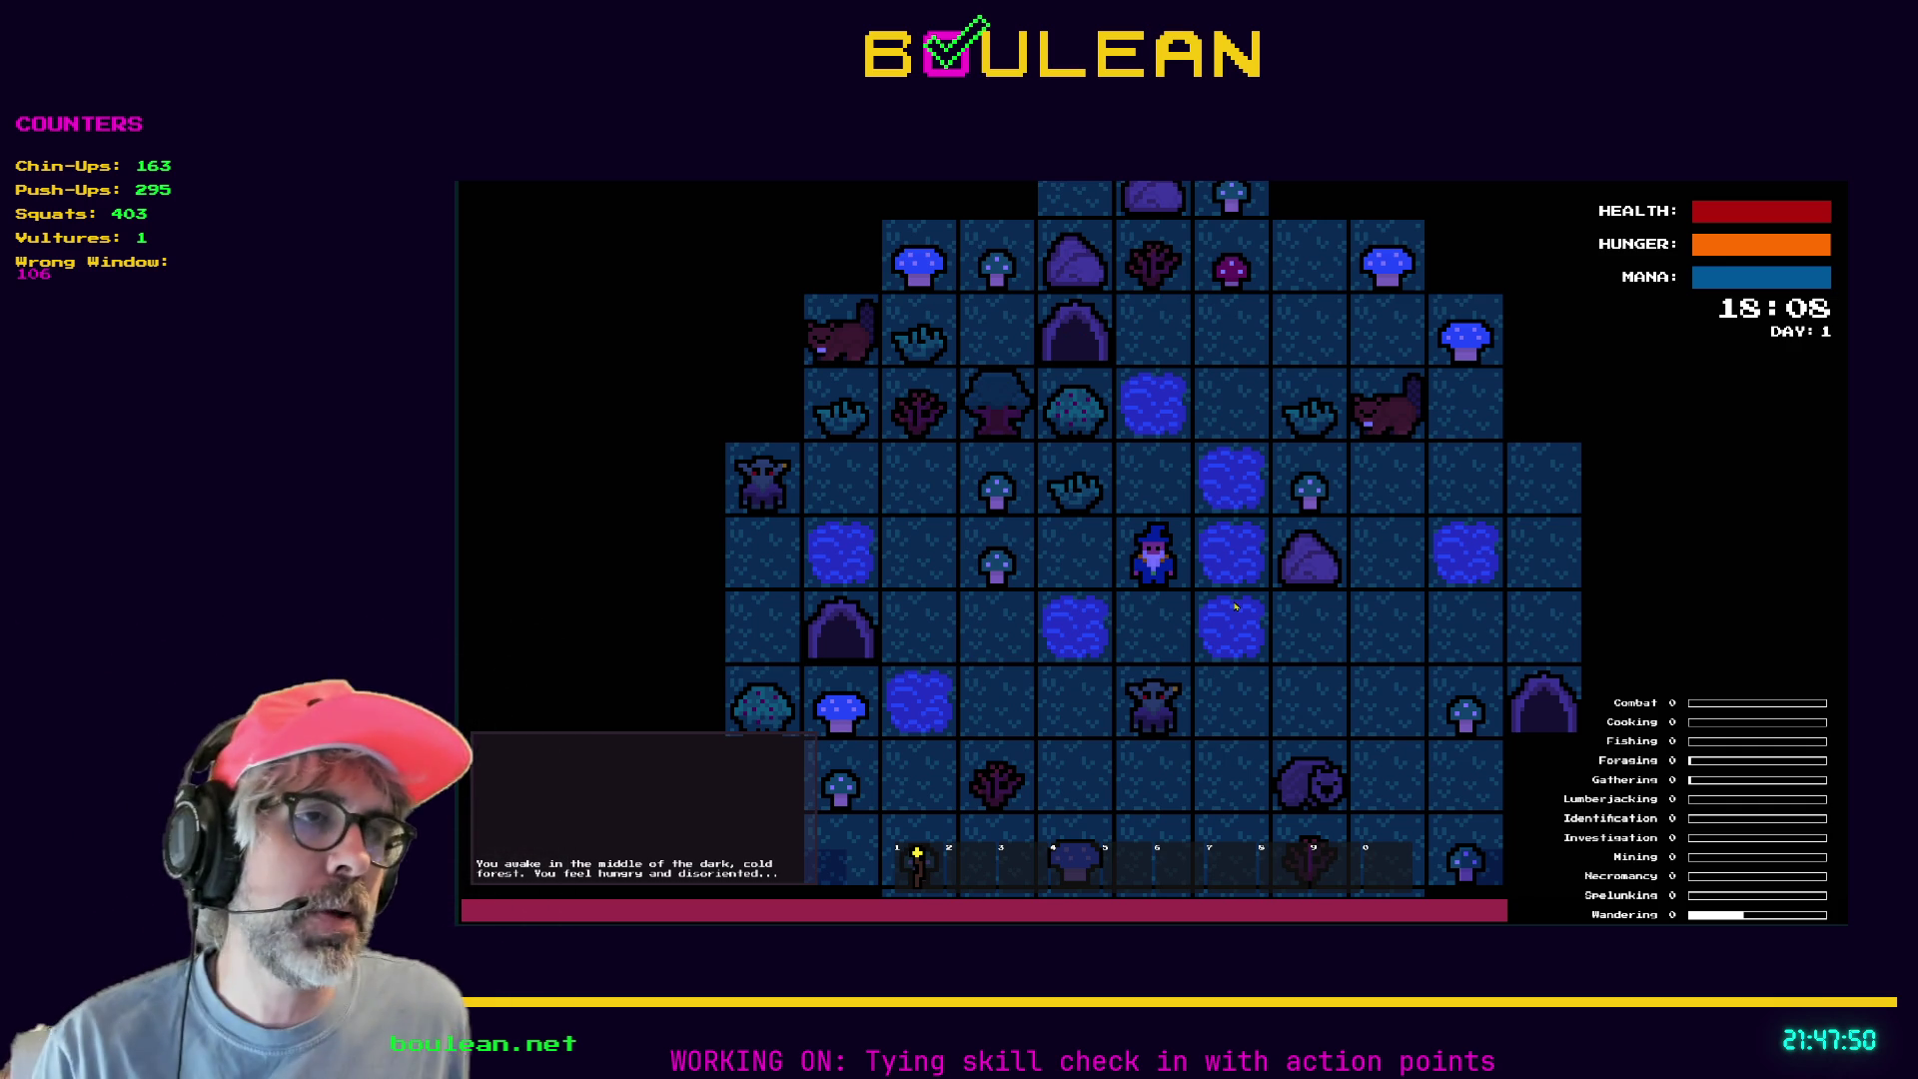
key("alt+Tab")
Stop the game and open action_manager.gd at the increment_actions function header.
left_click(1242, 645)
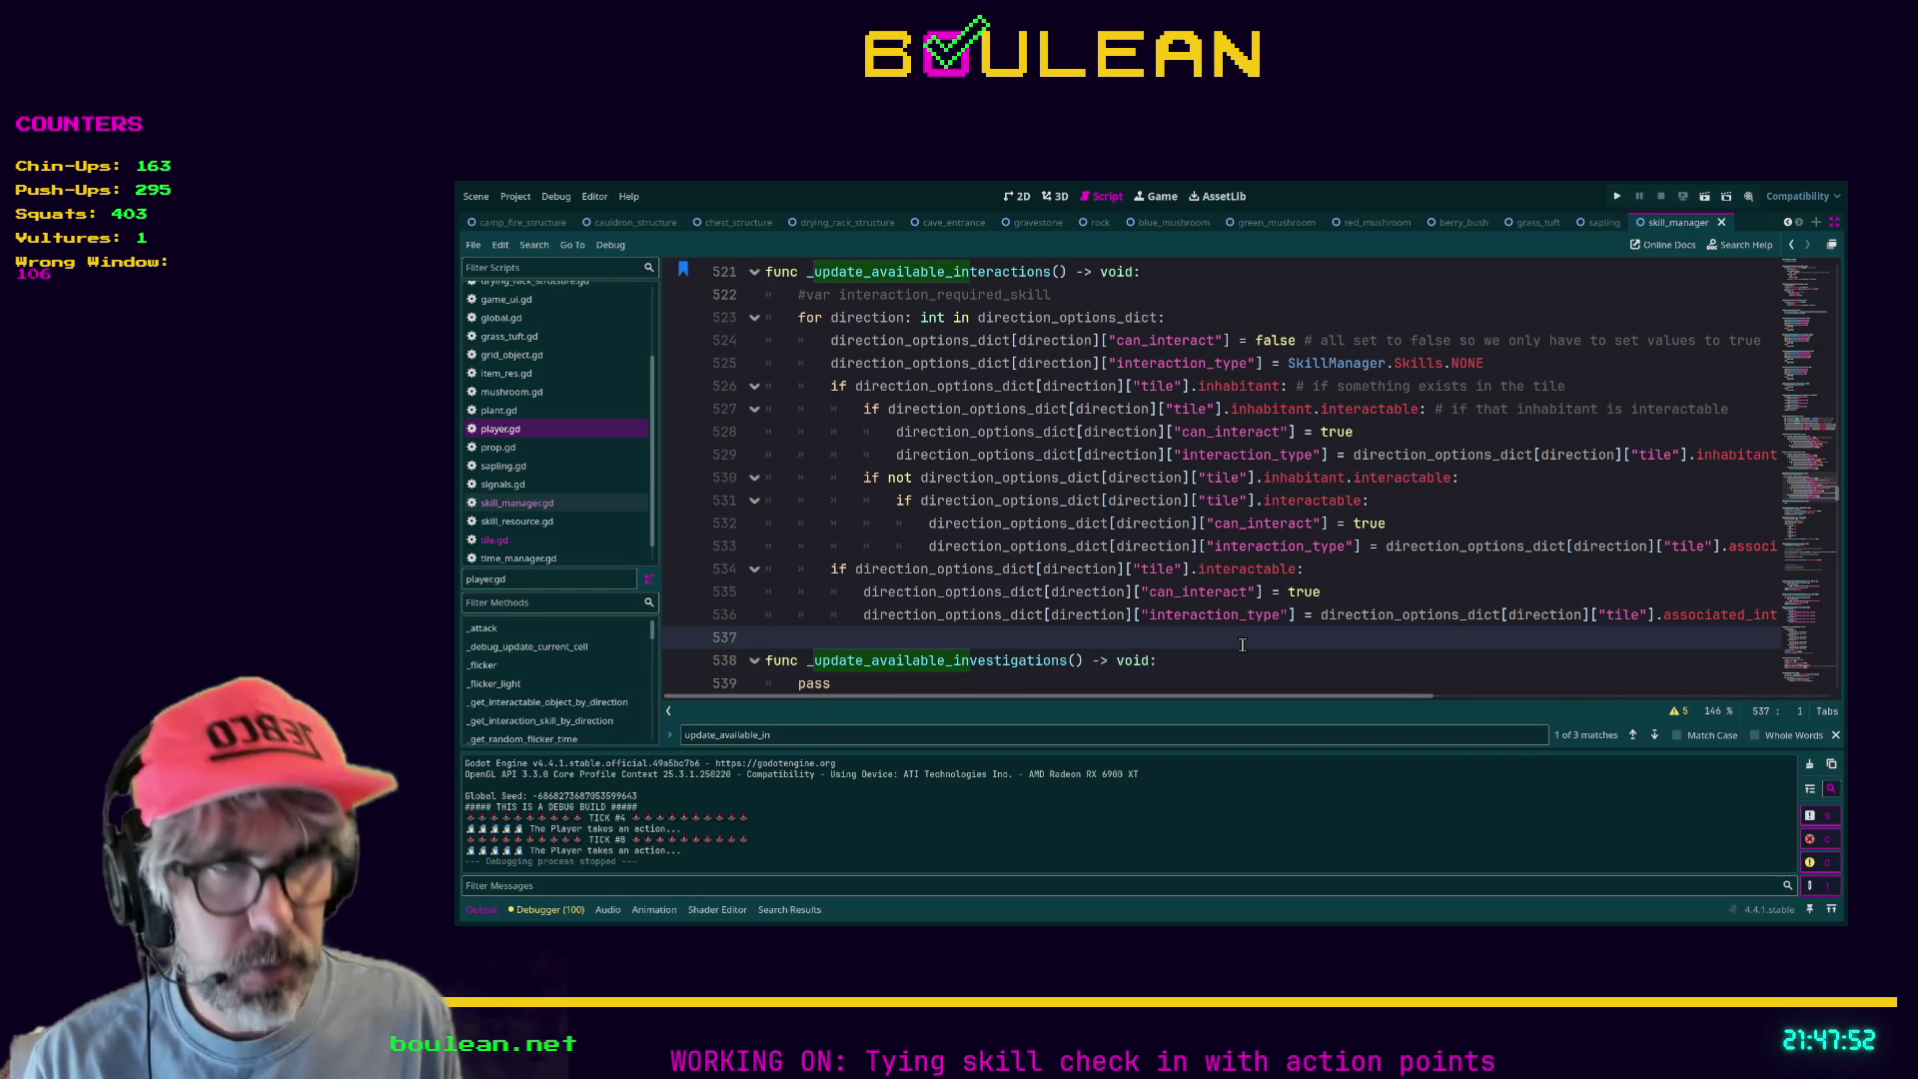
scroll(1247, 494, "down", 5)
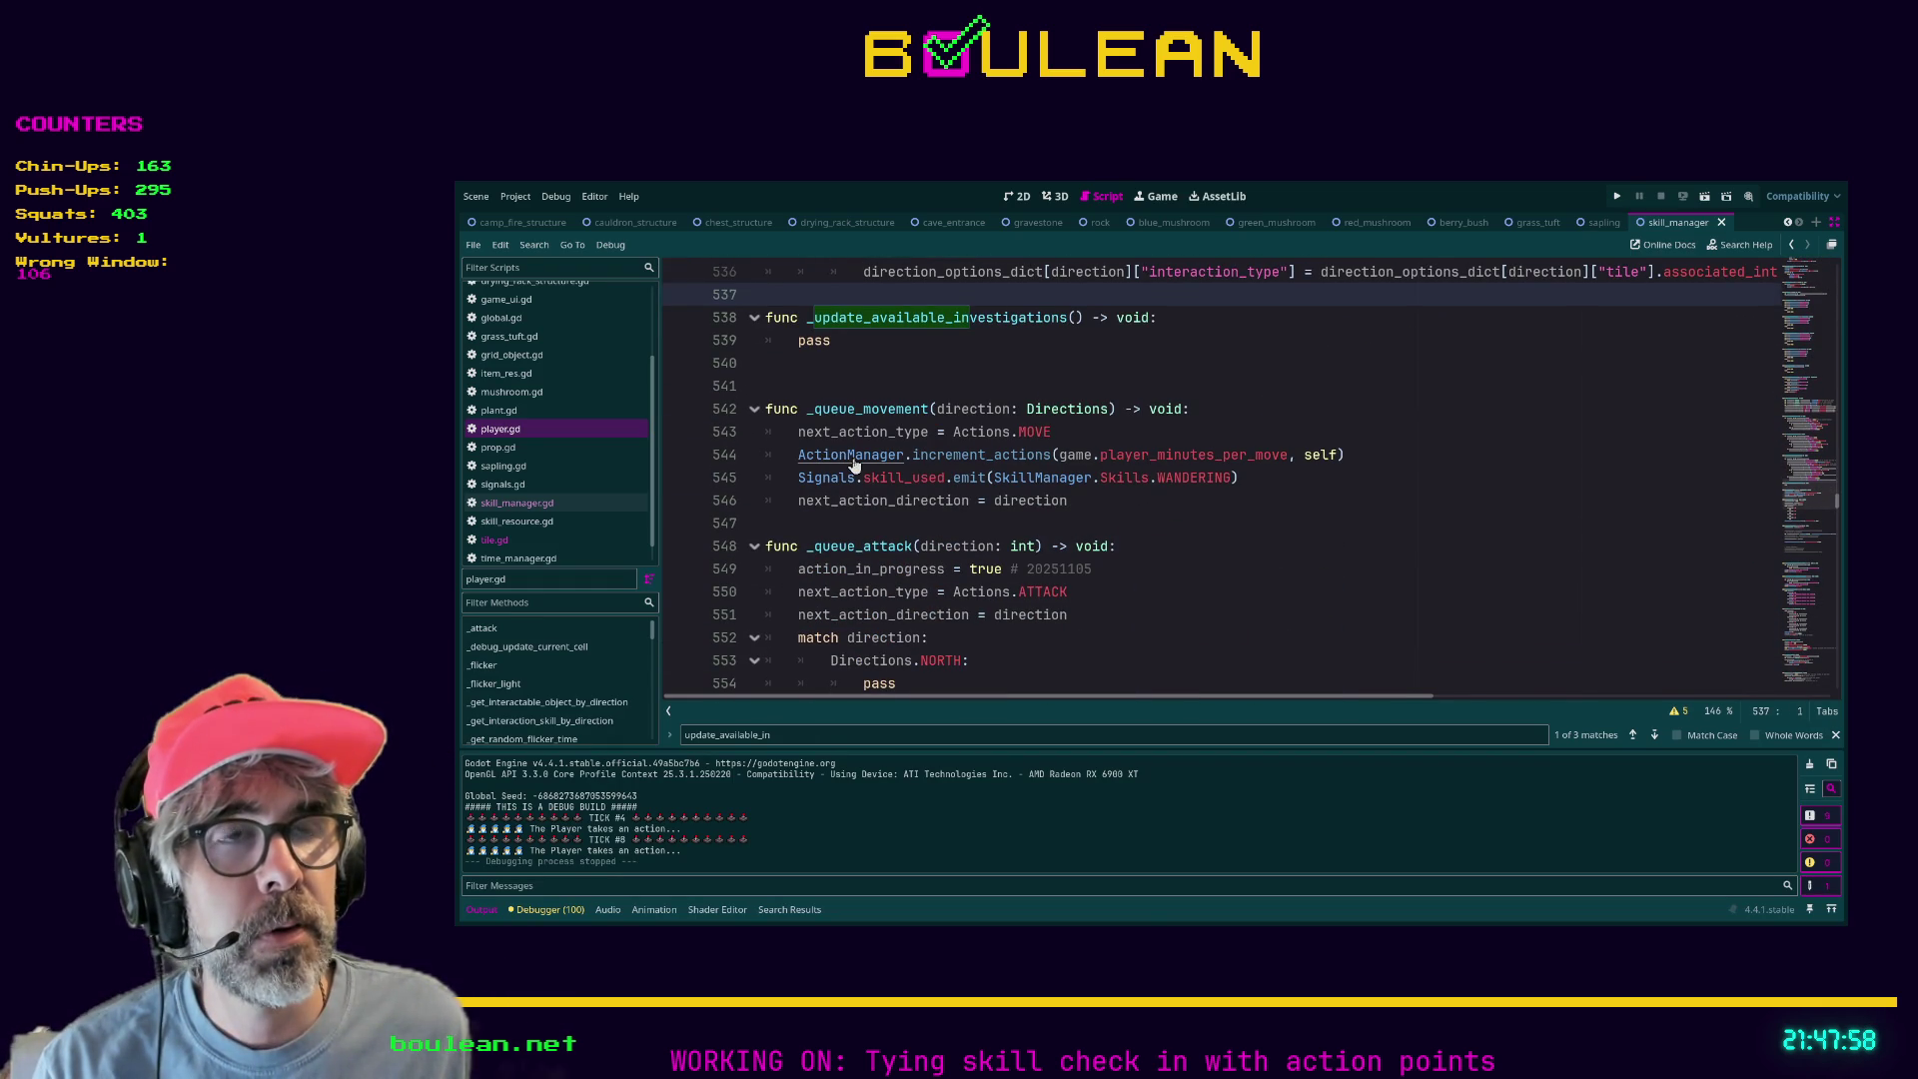
left_click(851, 456, "ctrl")
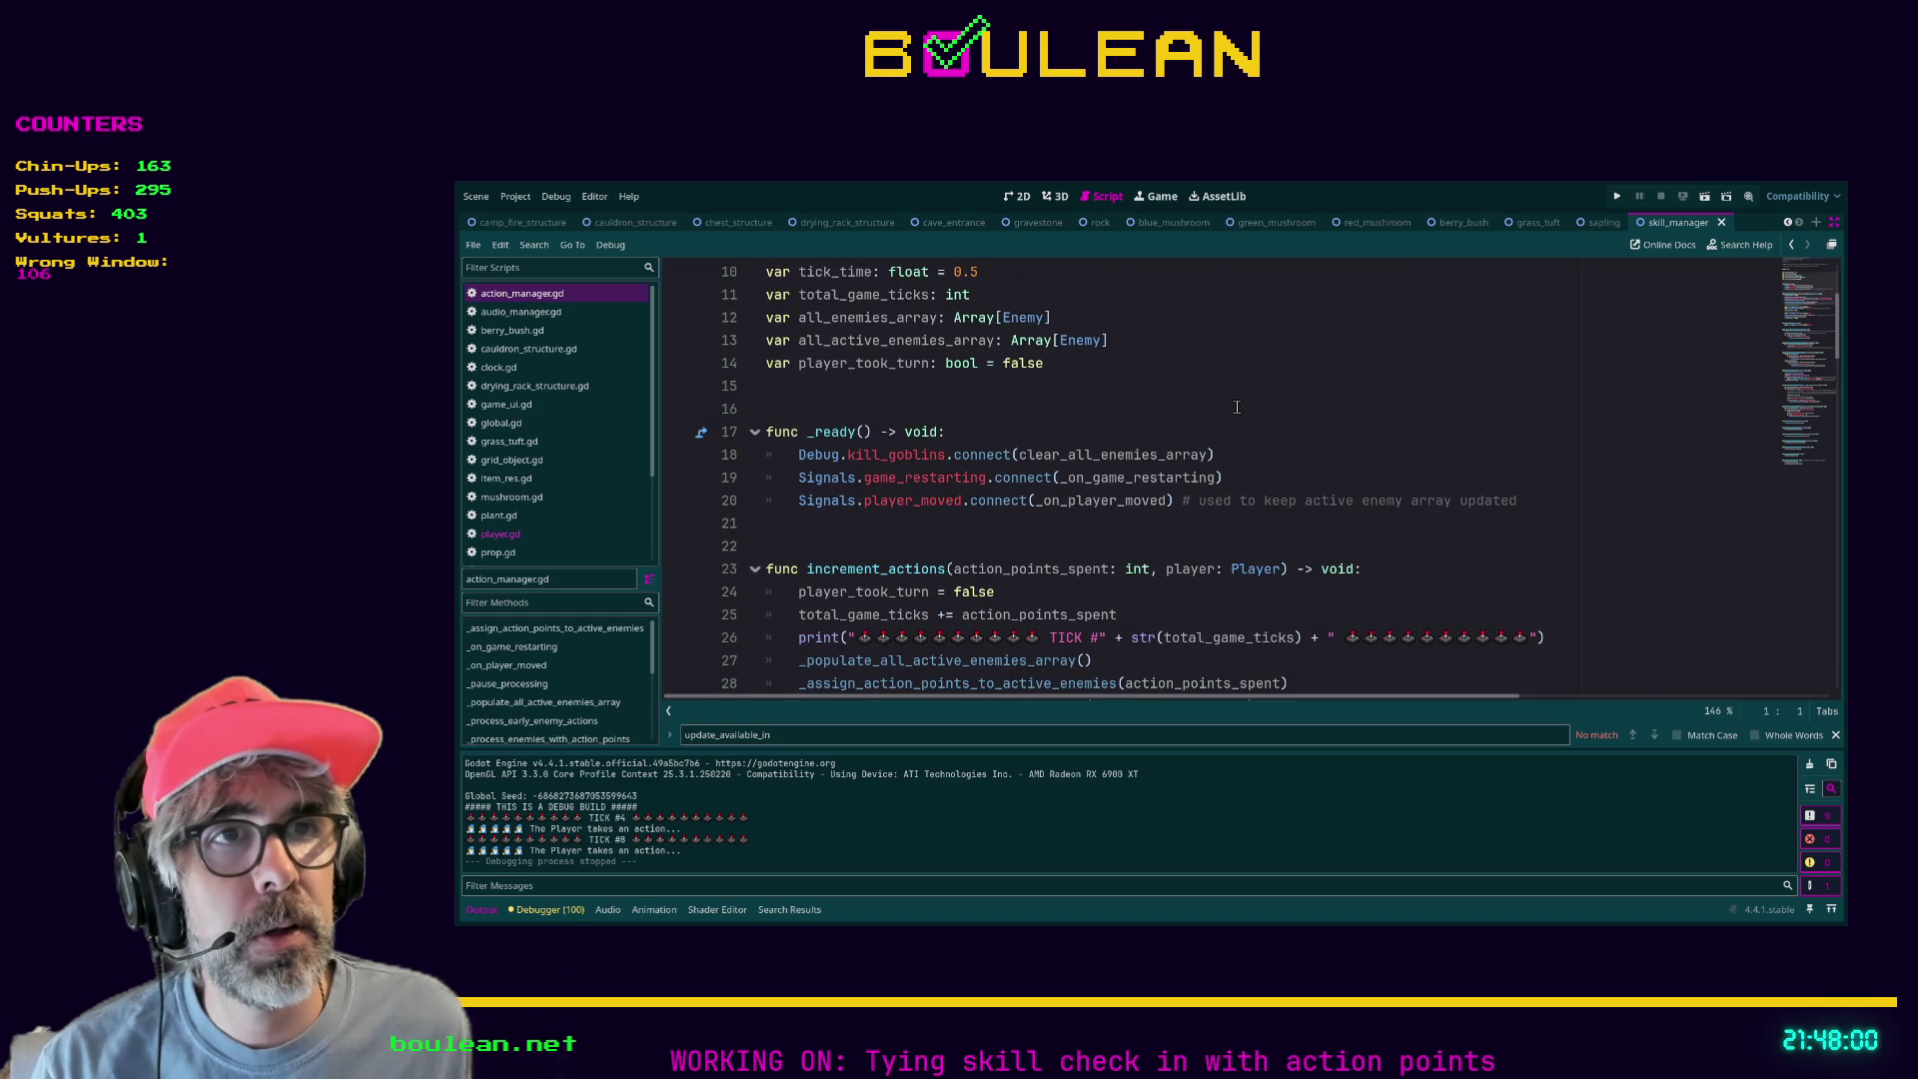
scroll(1237, 406, "down", 3)
left_click_drag(765, 364, 1033, 371)
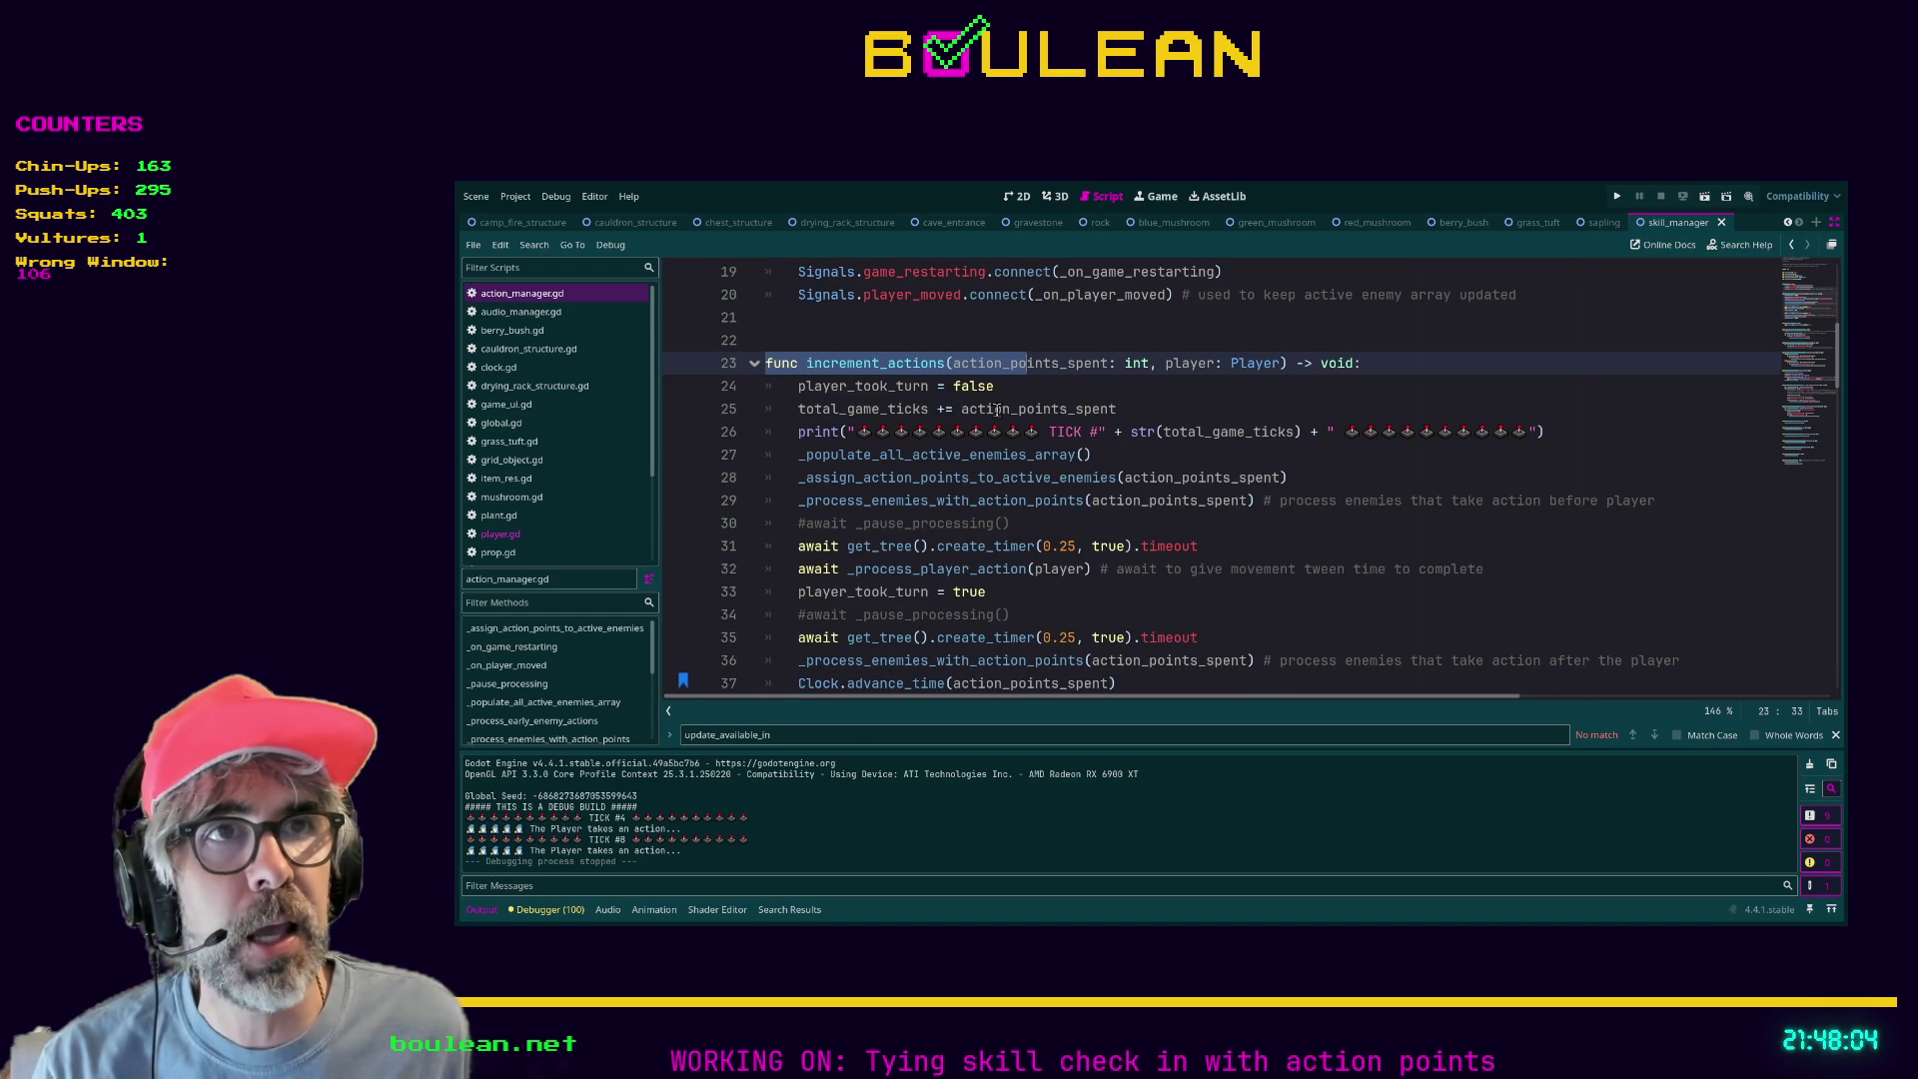
Scroll through the turn sequence and jump to the _process_player_action definition at line 70.
scroll(1125, 410, "down", 1)
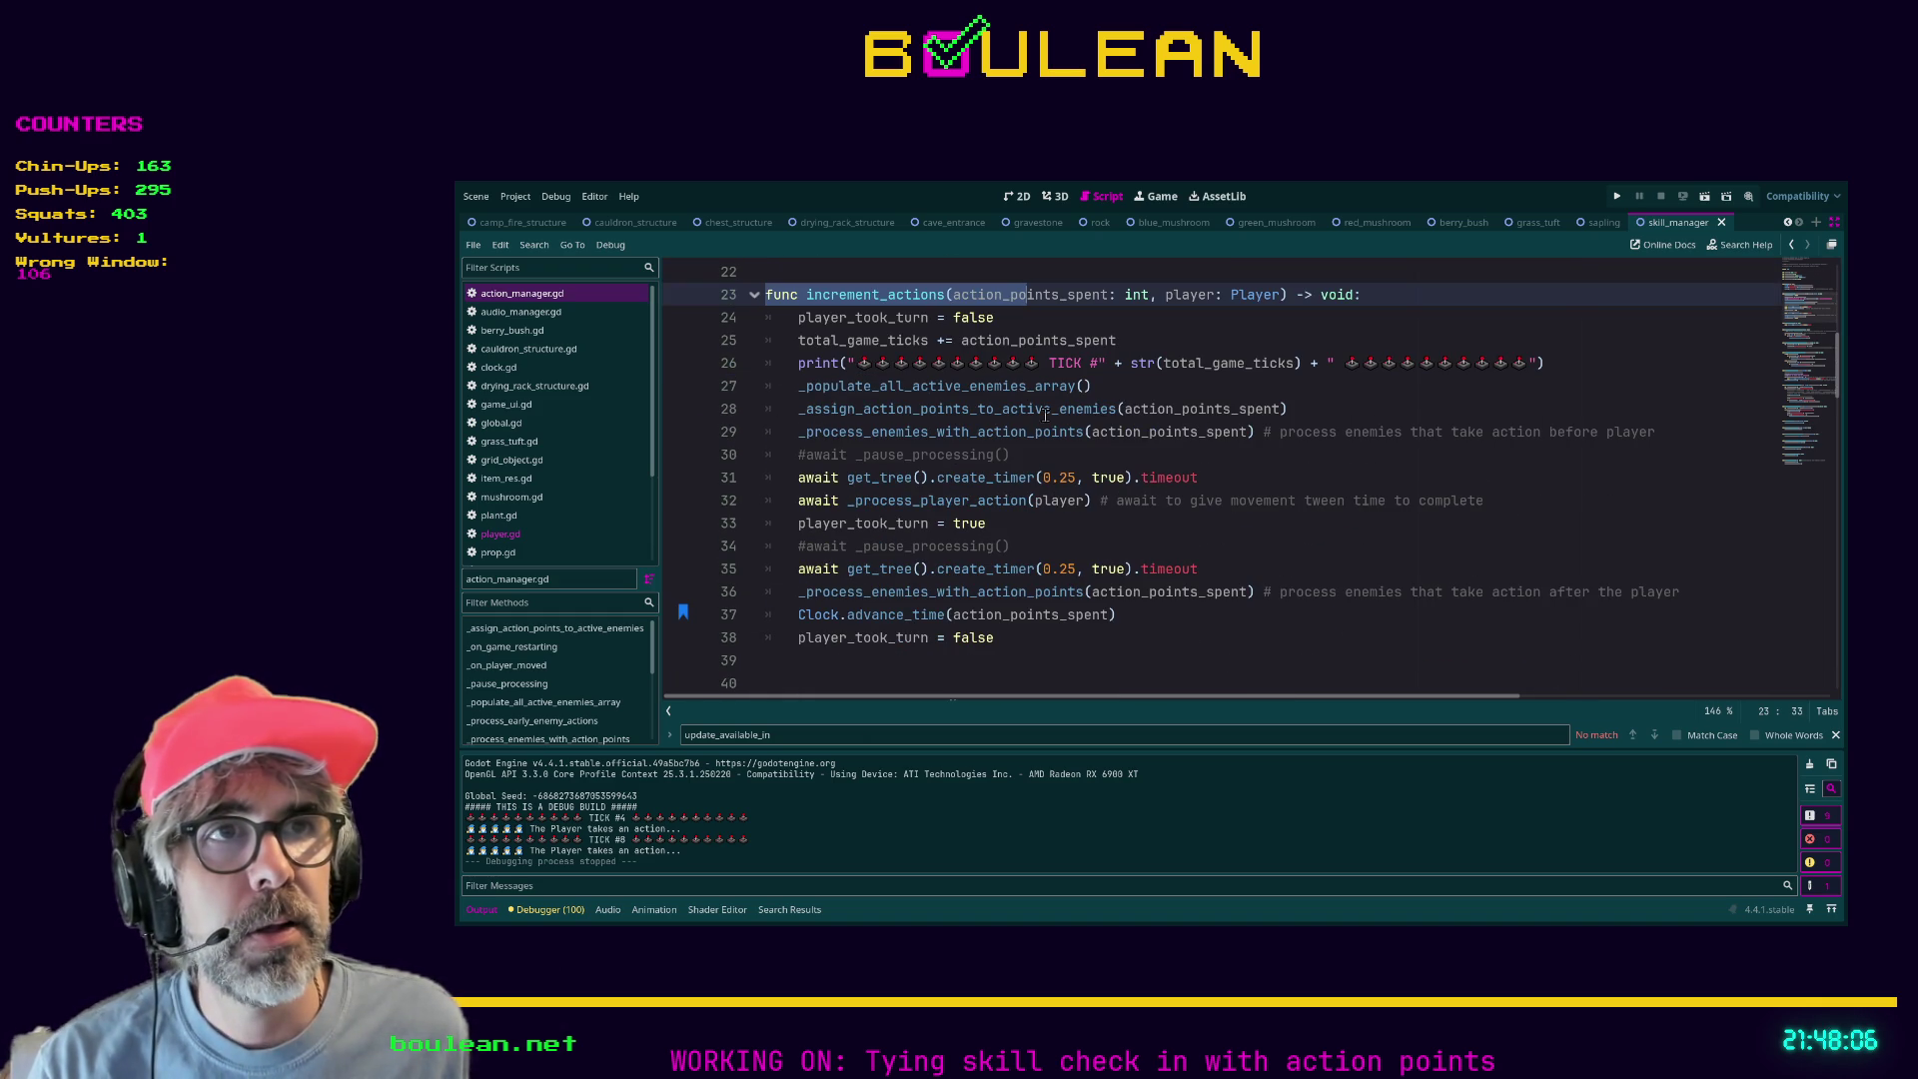
scroll(961, 464, "down", 1)
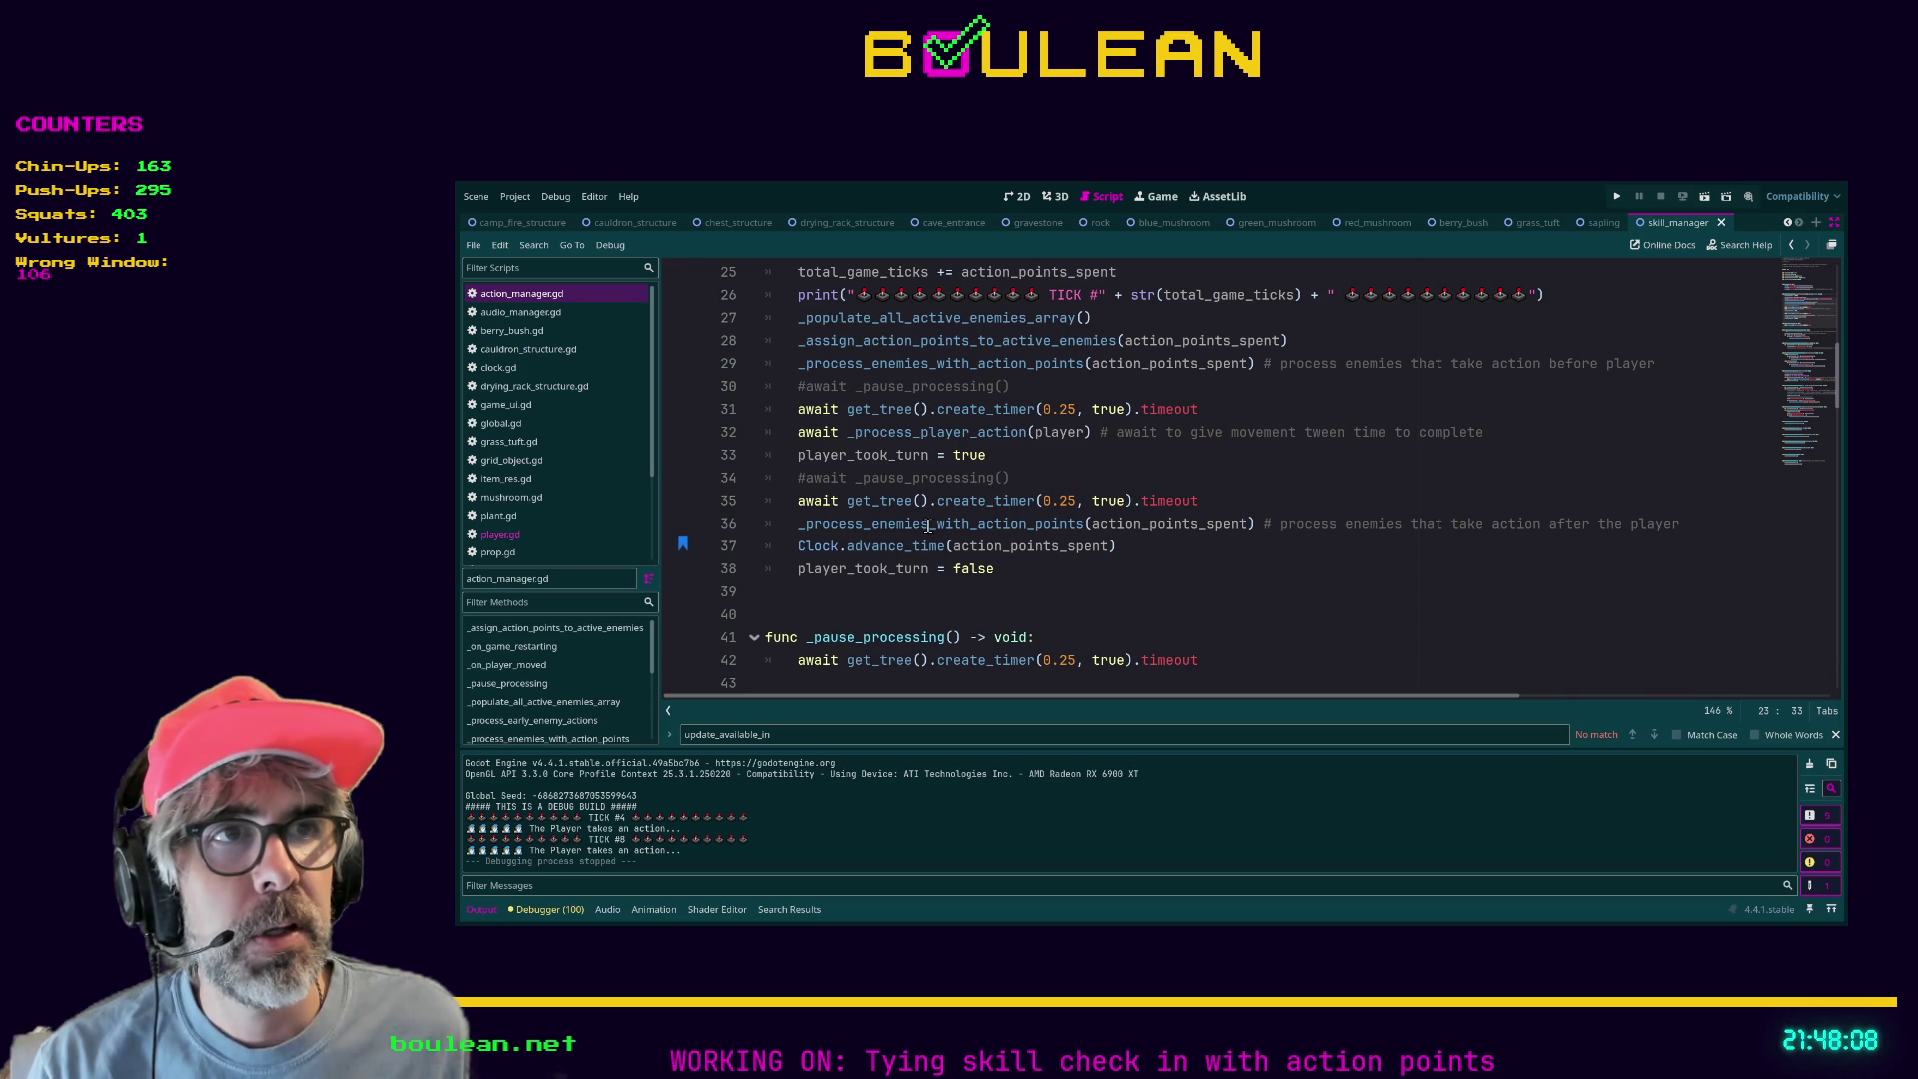
scroll(1146, 541, "down", 1)
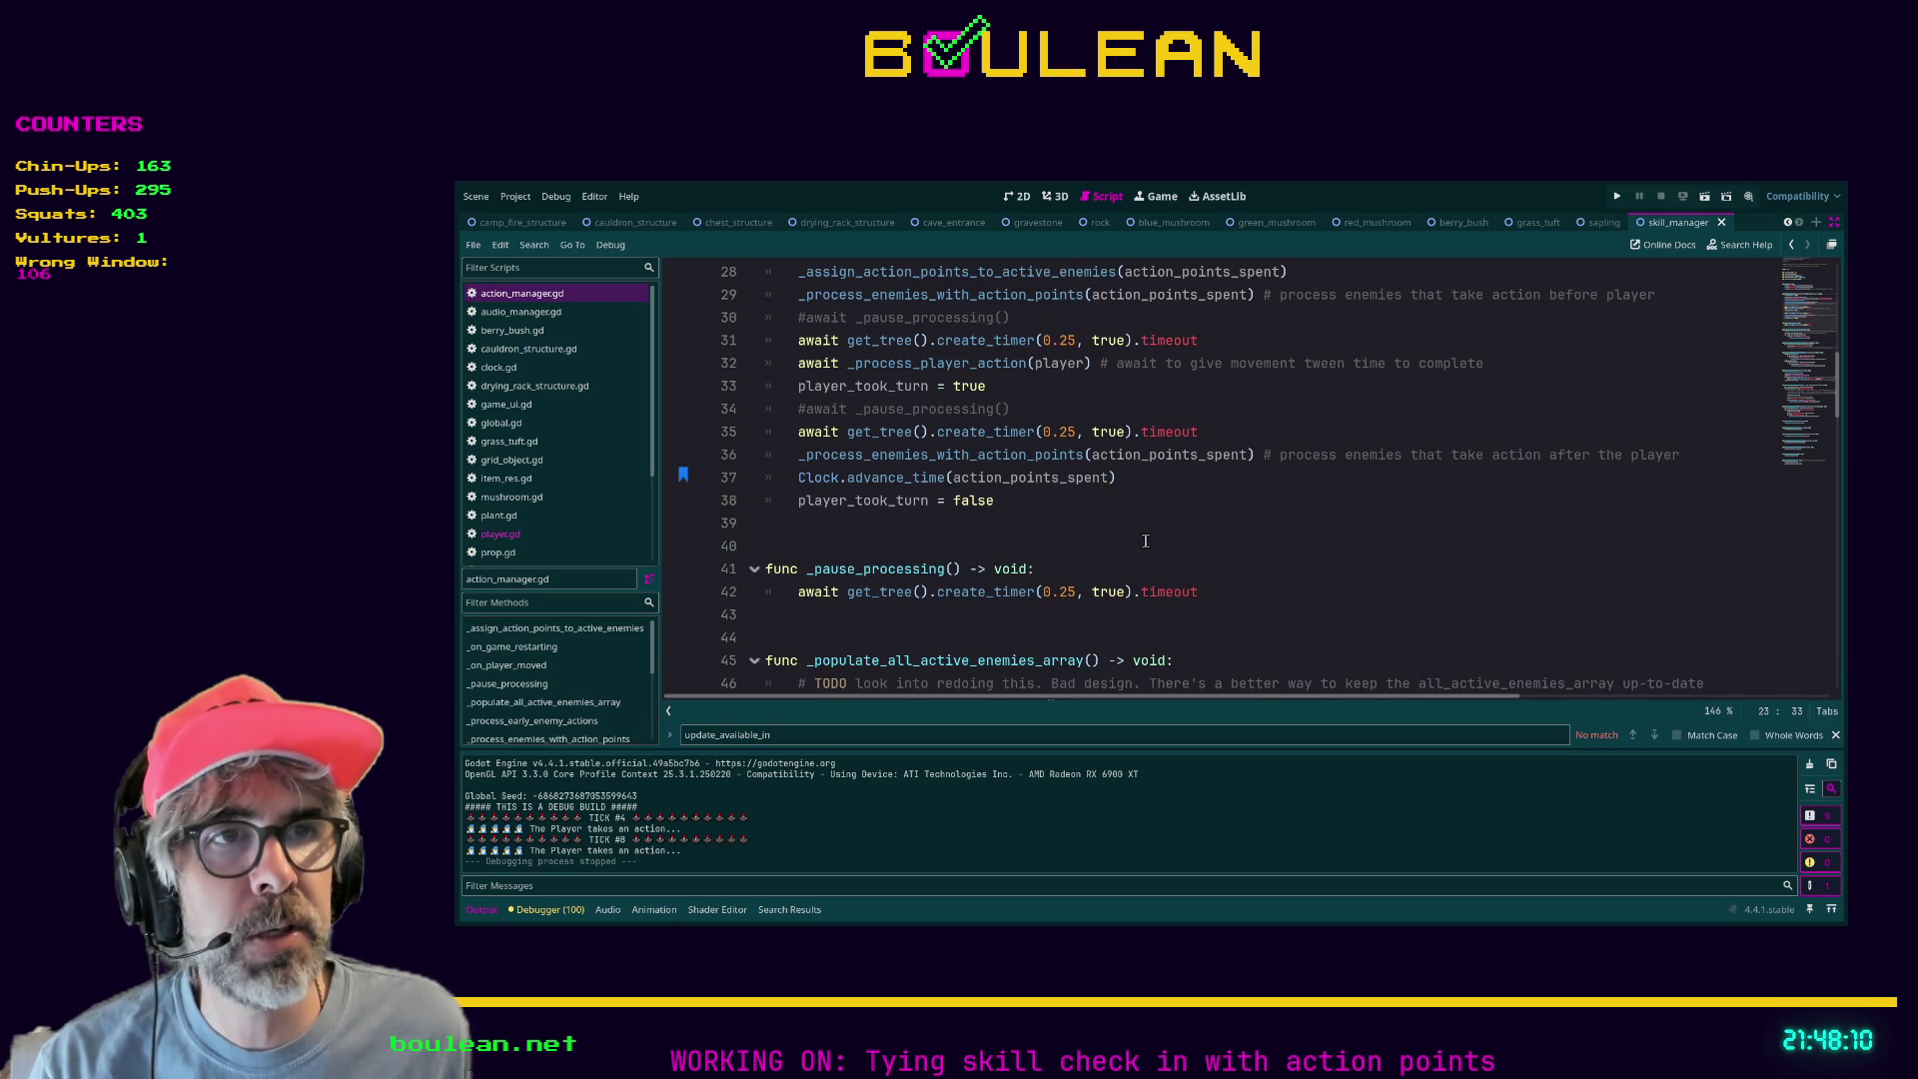
left_click(952, 371, "ctrl")
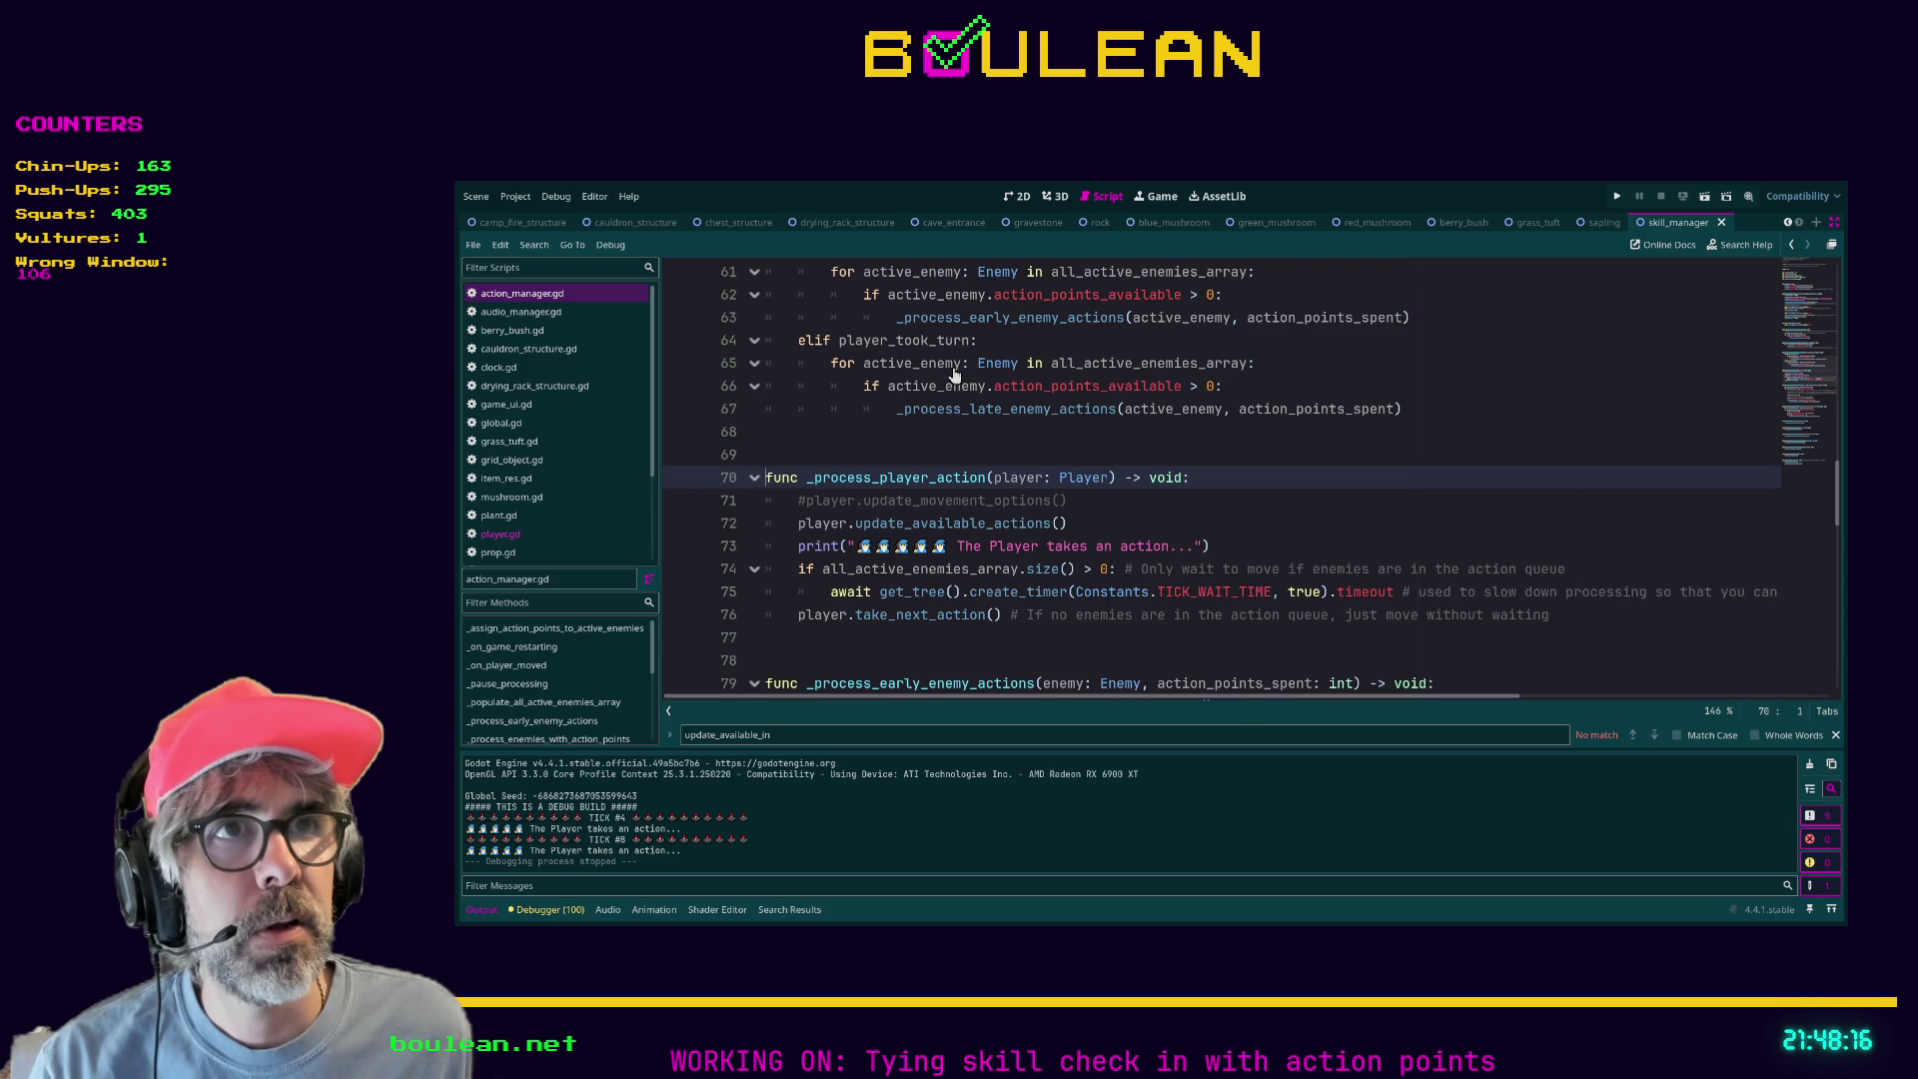
Jump to take_next_action in player.gd and follow it down to the empty INVESTIGATE pass.
left_click(892, 619, "ctrl")
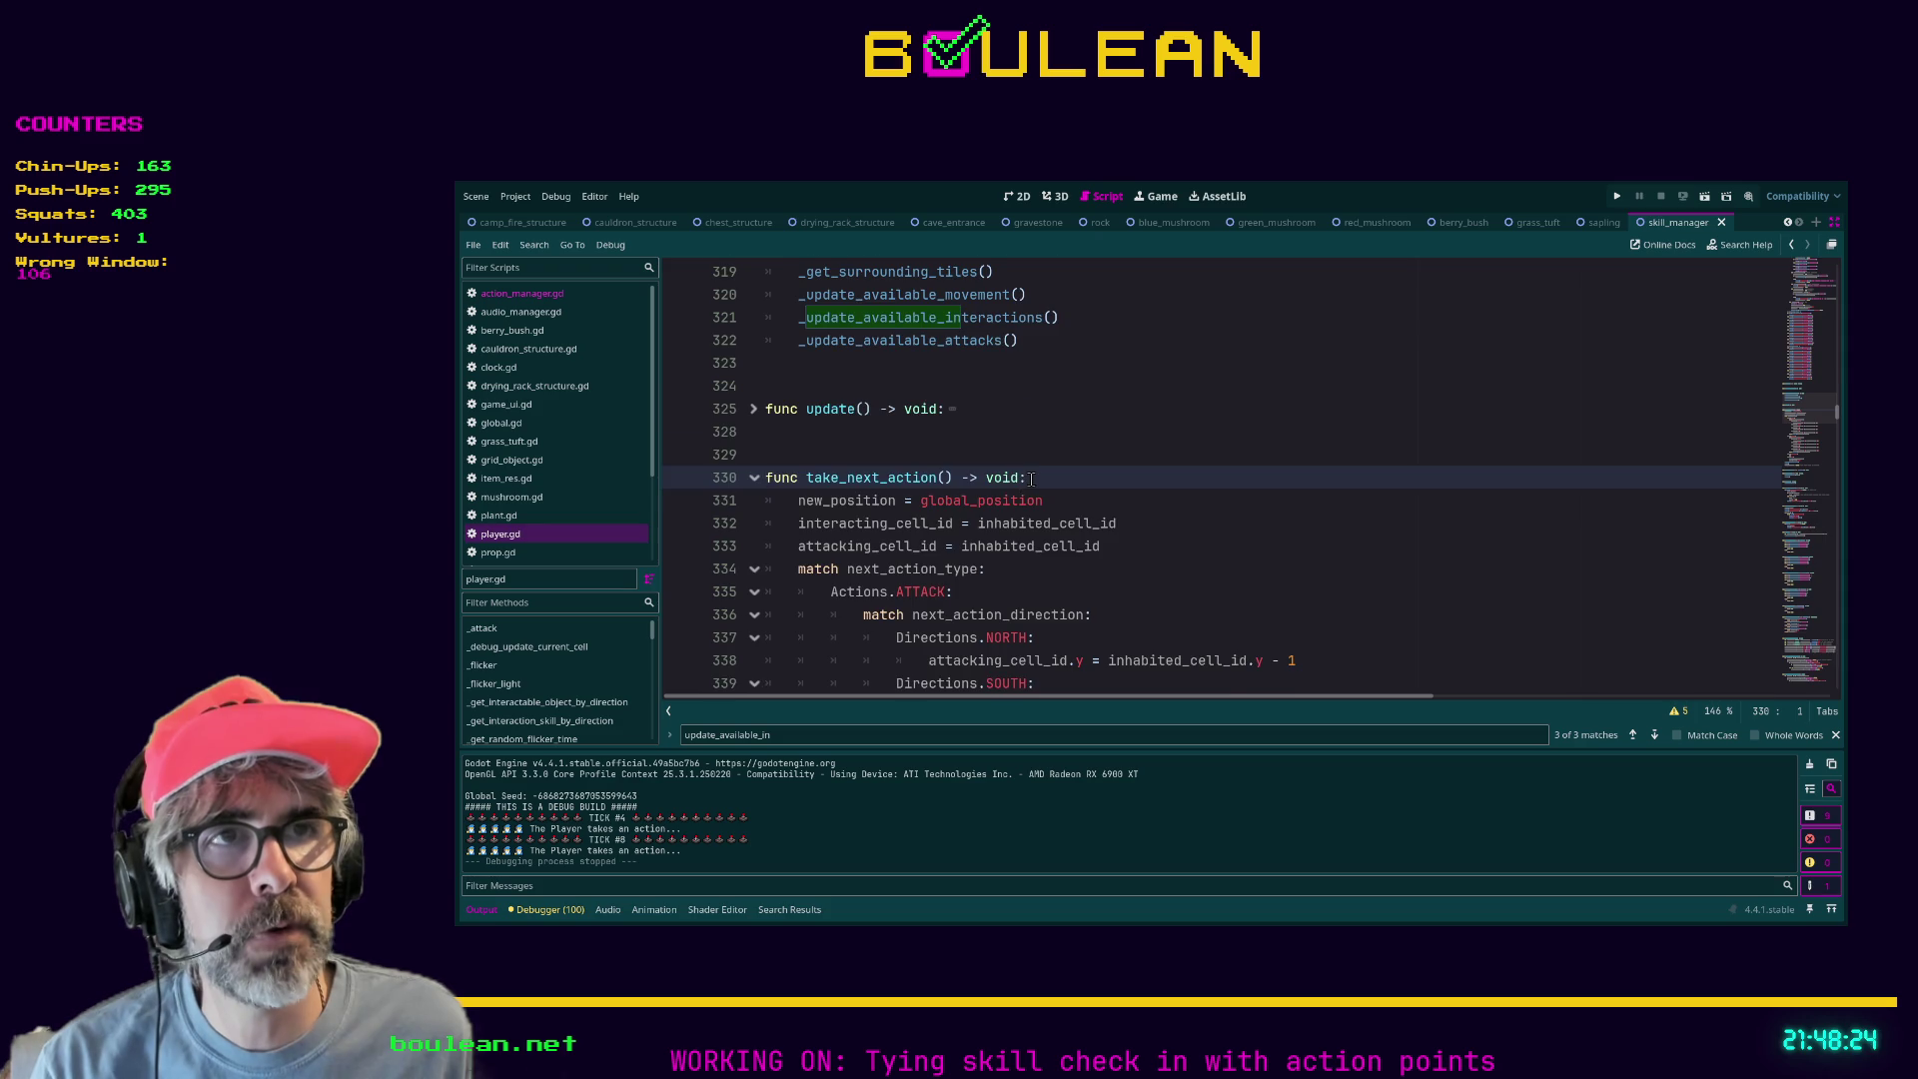
scroll(1042, 480, "down", 1)
scroll(1042, 479, "down", 1)
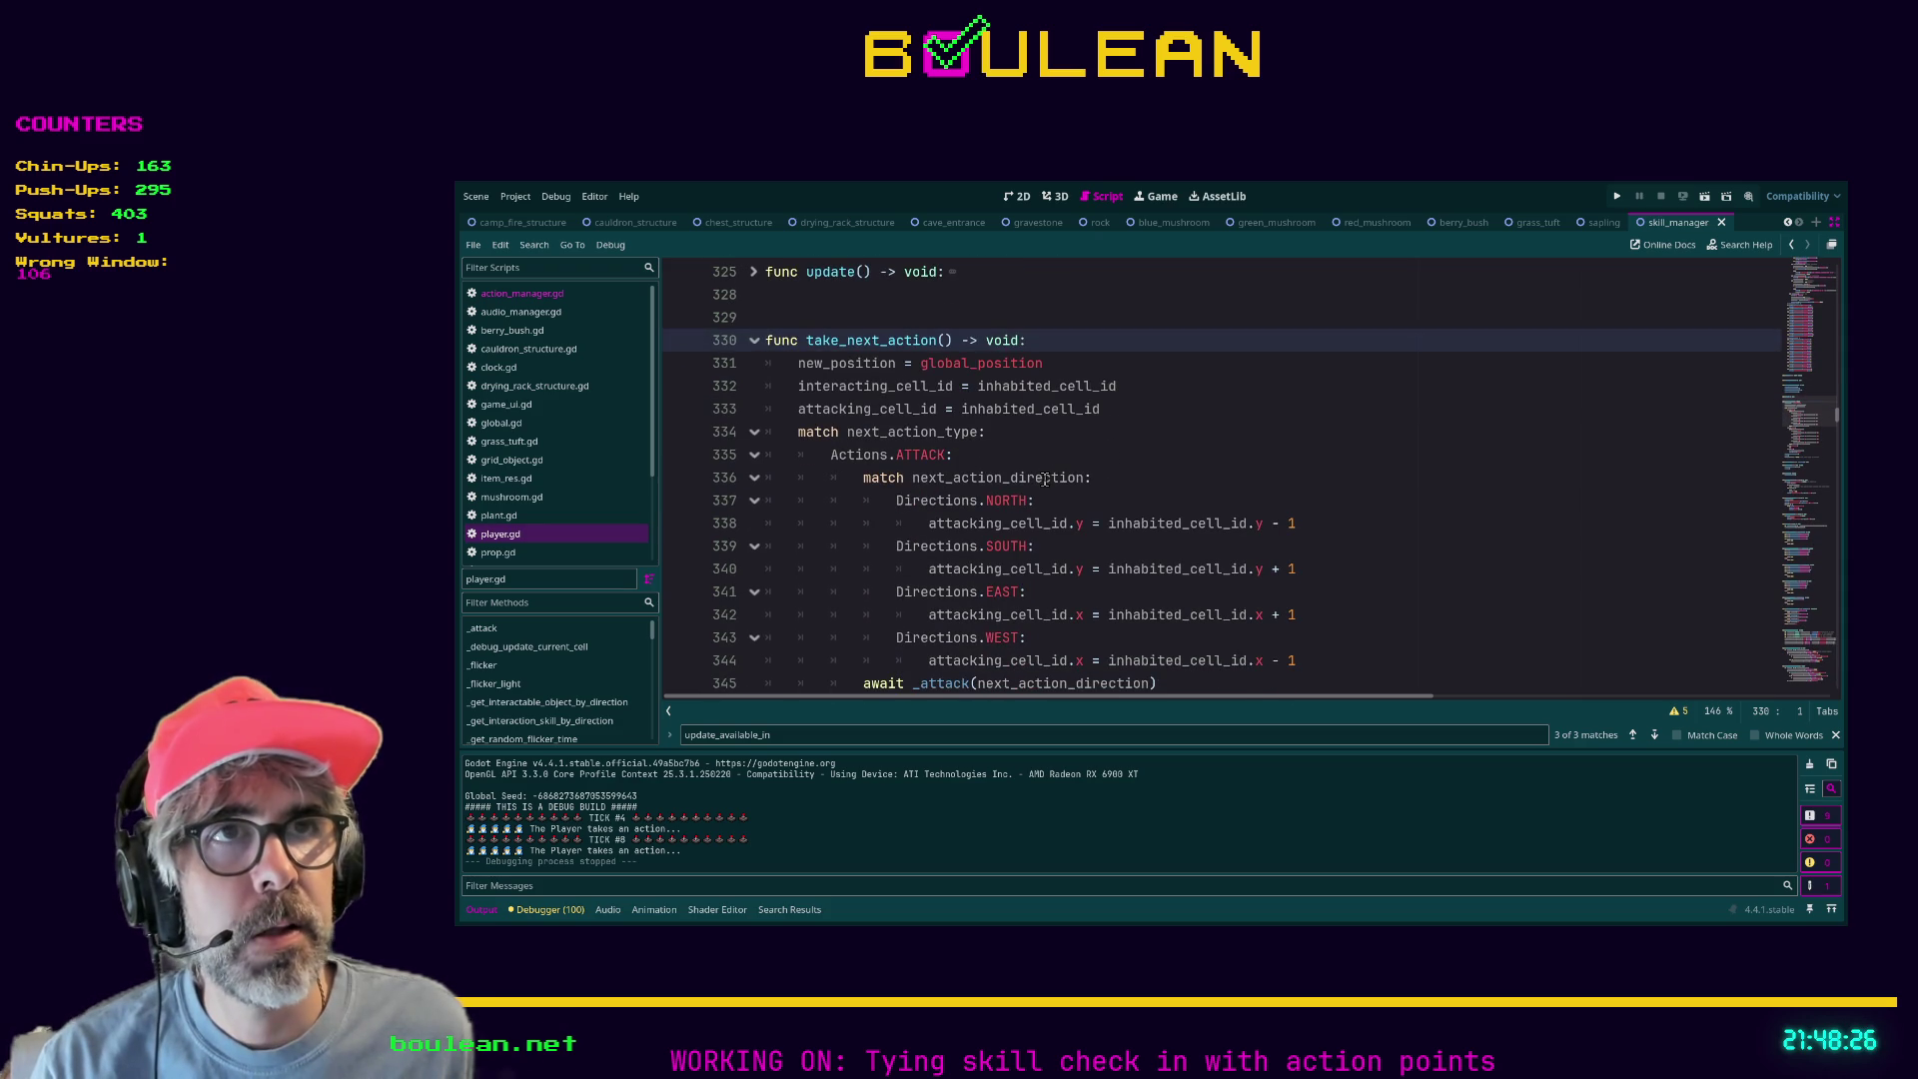
scroll(1042, 479, "down", 1)
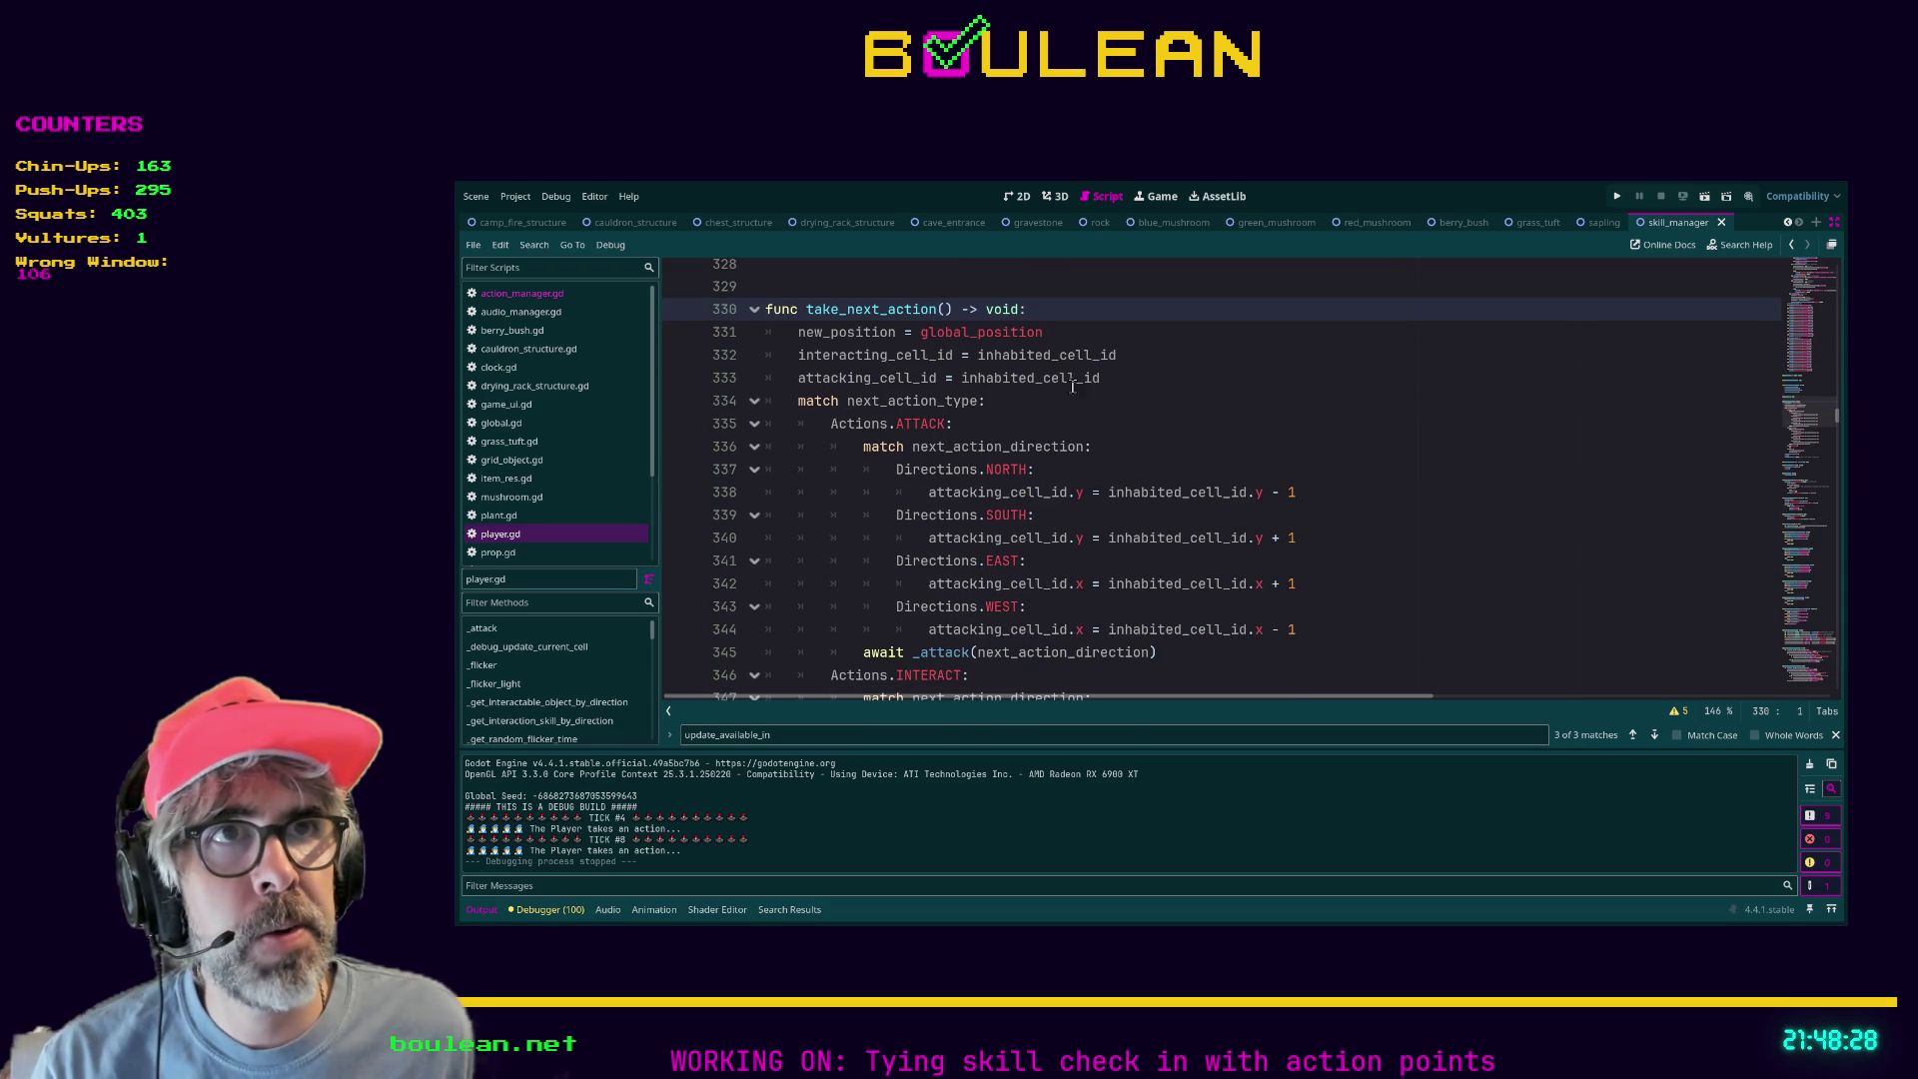
scroll(835, 380, "down", 4)
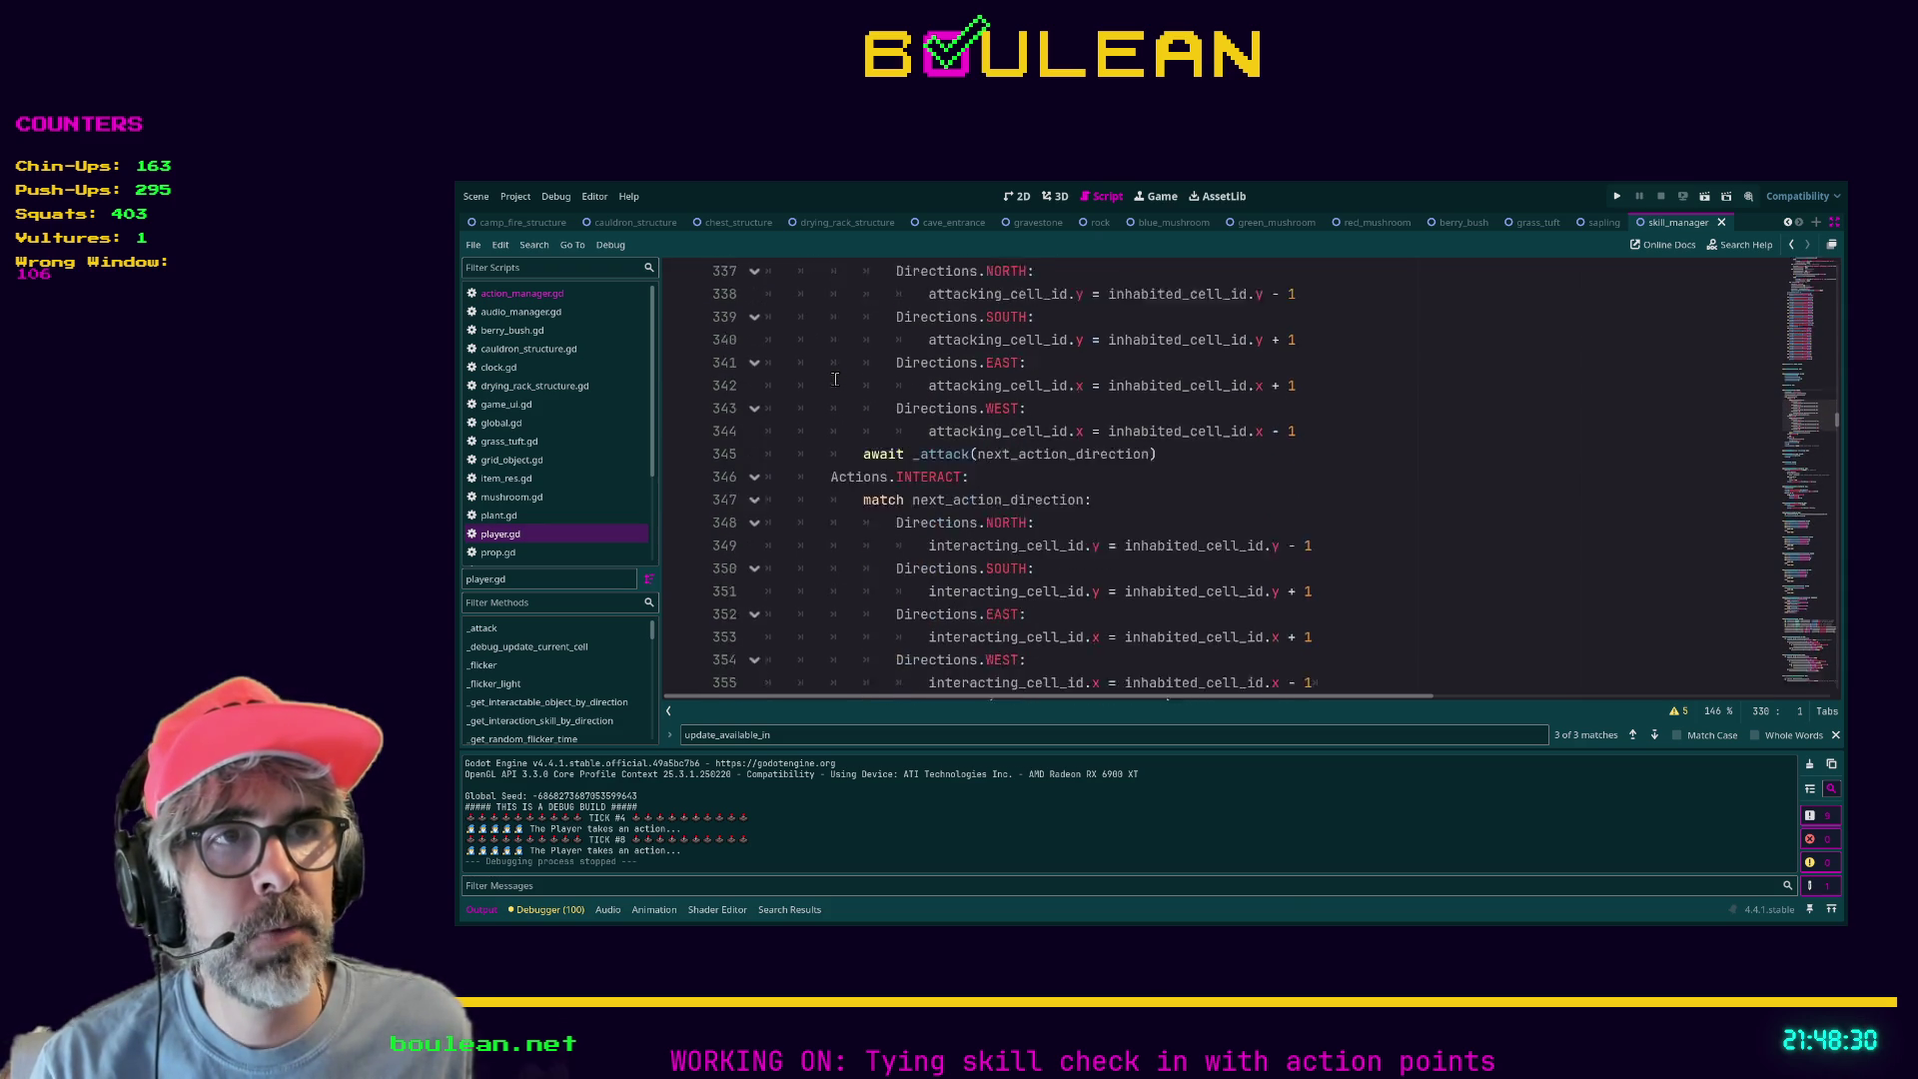
scroll(835, 380, "down", 3)
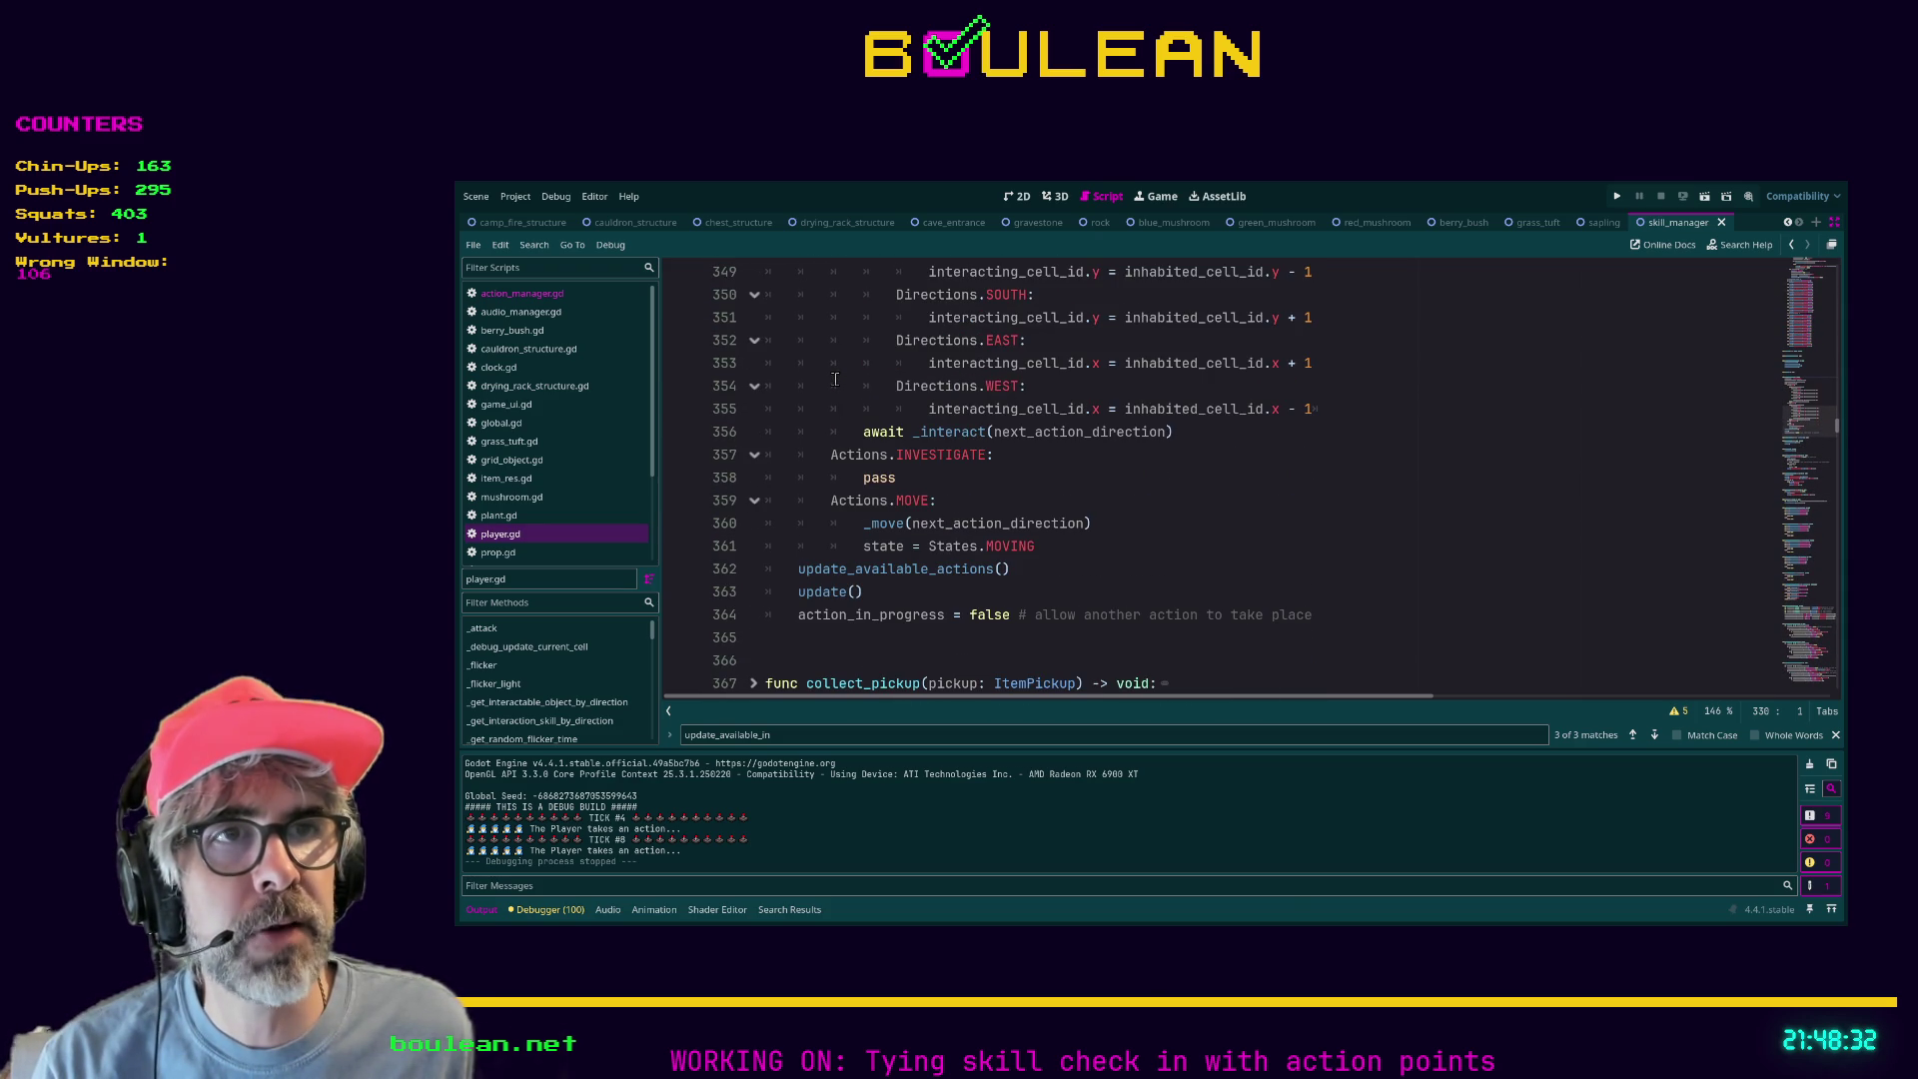
left_click(904, 478)
Review the surrounding action branches, then search the script for 'signal'.
scroll(997, 467, "up", 1)
scroll(997, 467, "up", 10)
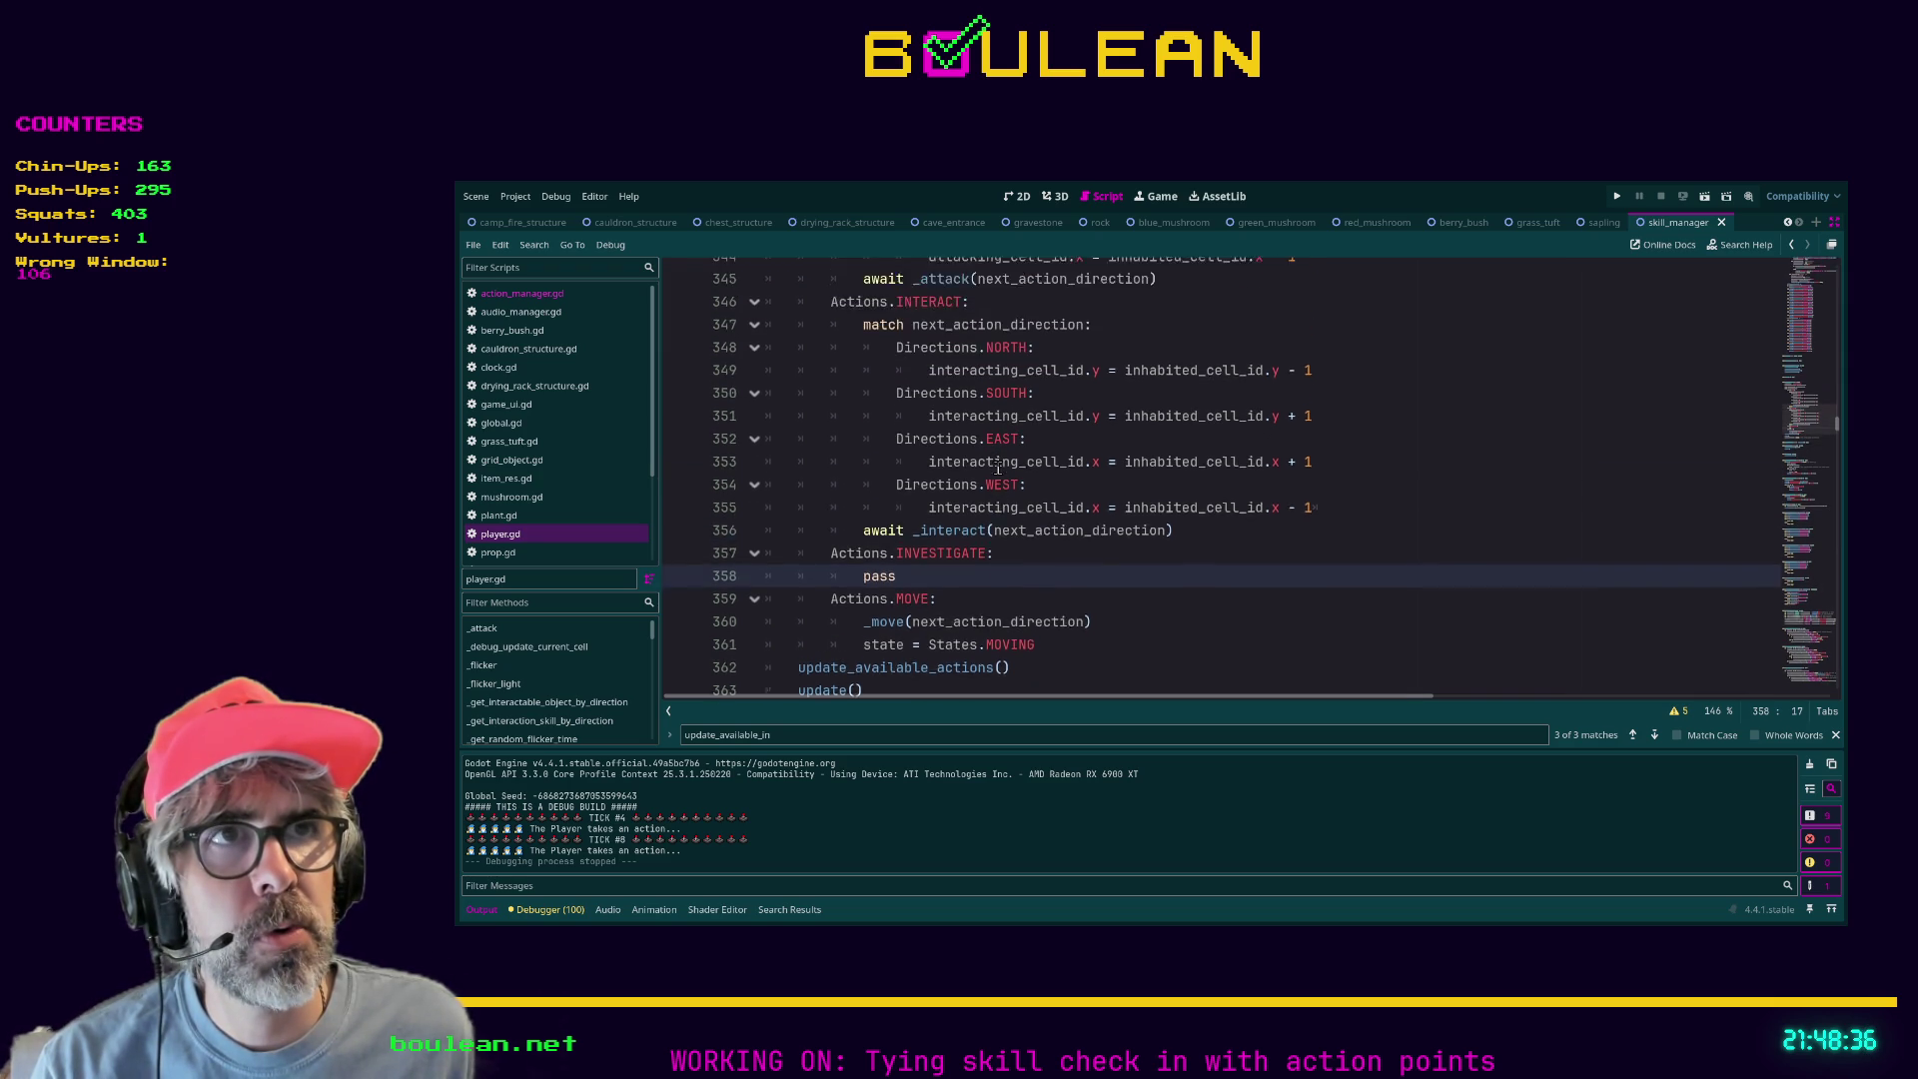
left_click(997, 466)
scroll(1049, 474, "down", 1)
scroll(1049, 474, "down", 2)
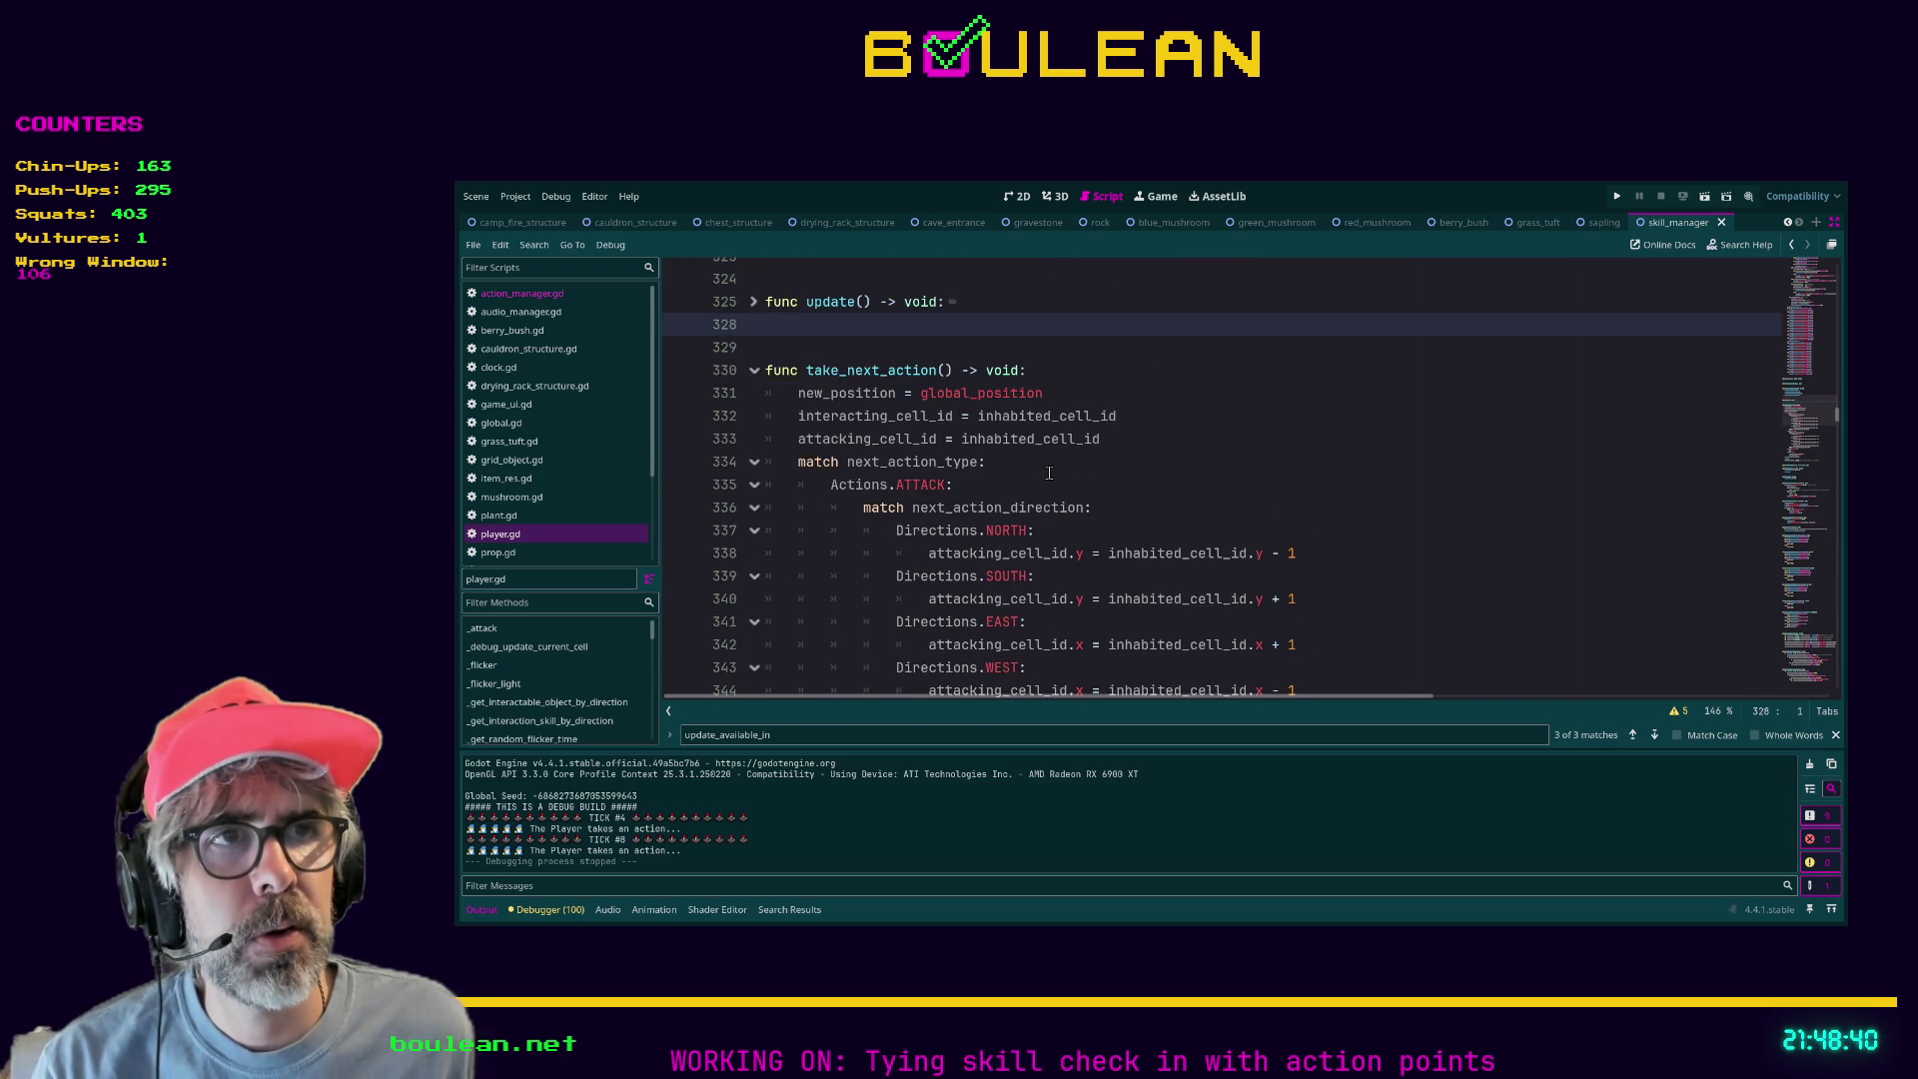
left_click(1117, 453)
key("ctrl+f")
type("signal")
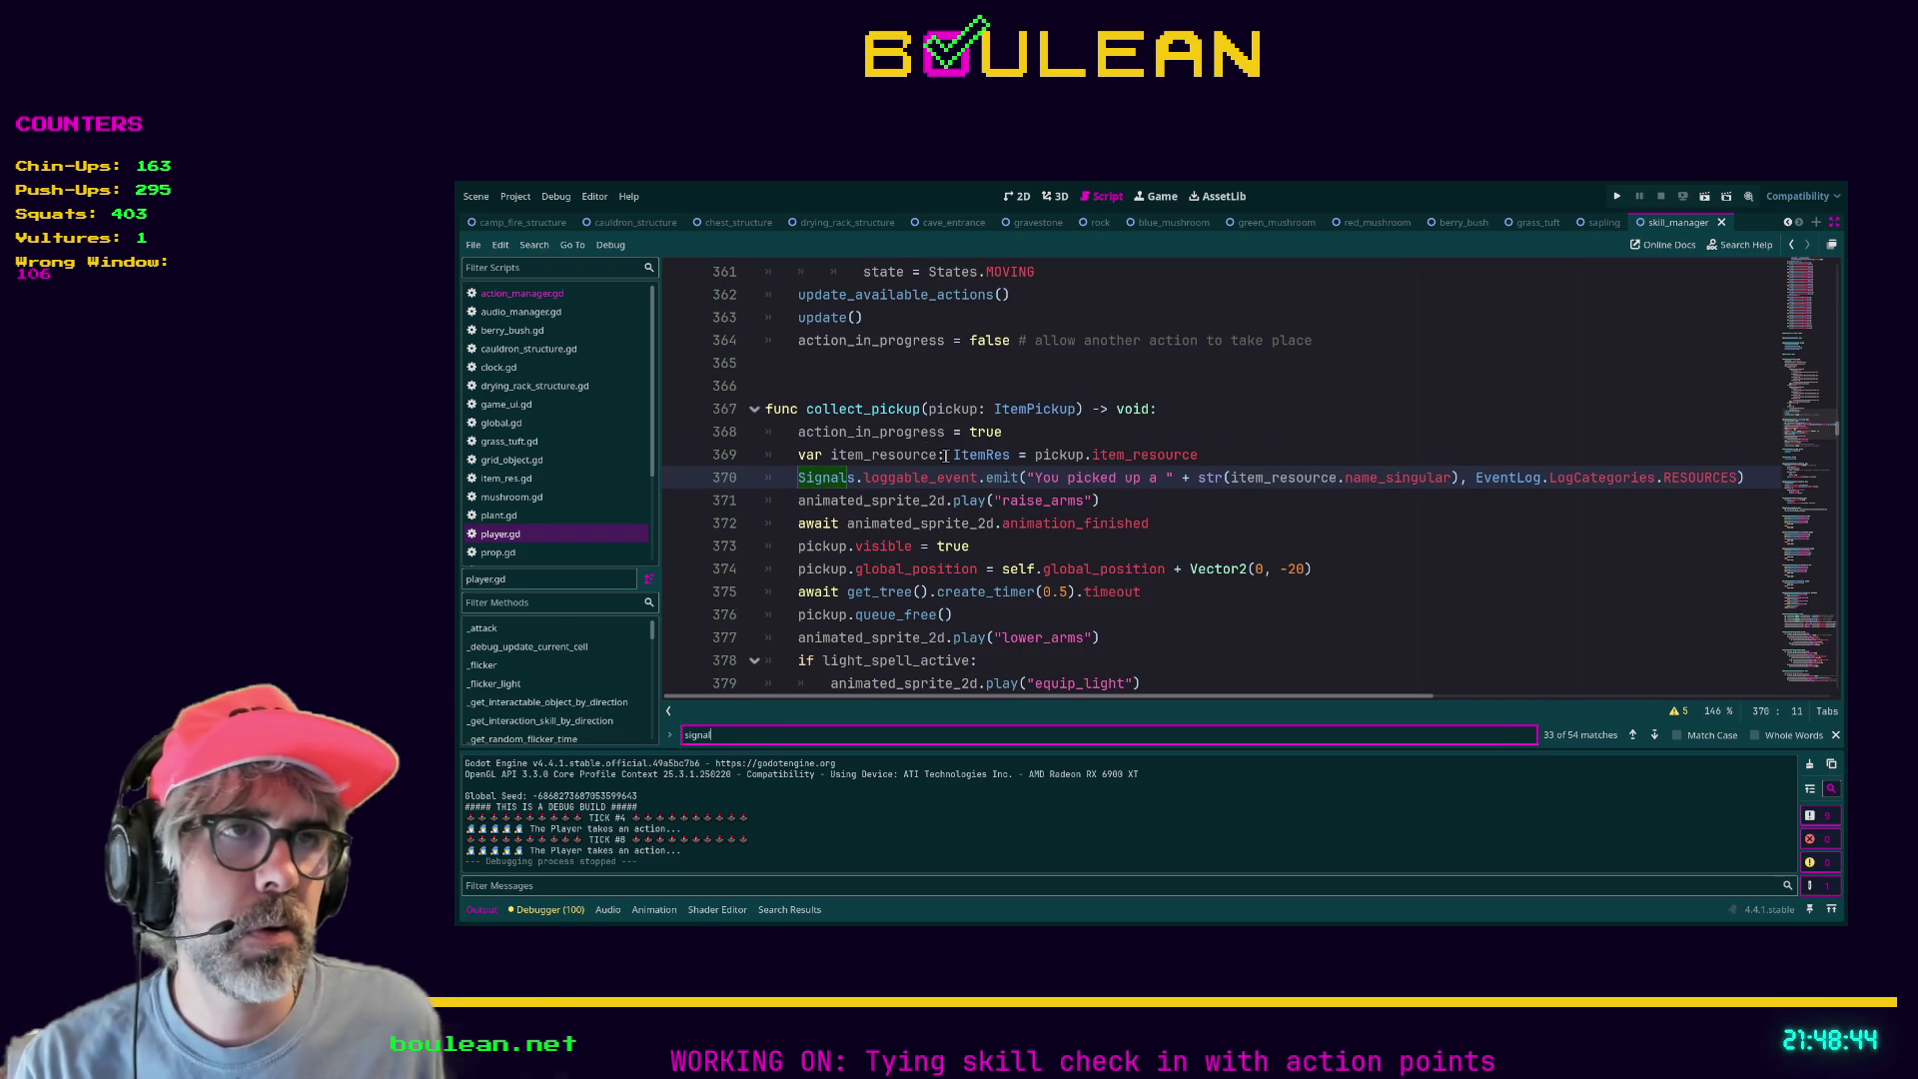
left_click(1290, 523)
Open the signals.gd script from the script list in the editor.
scroll(615, 514, "down", 1)
scroll(614, 518, "down", 1)
left_click(615, 520)
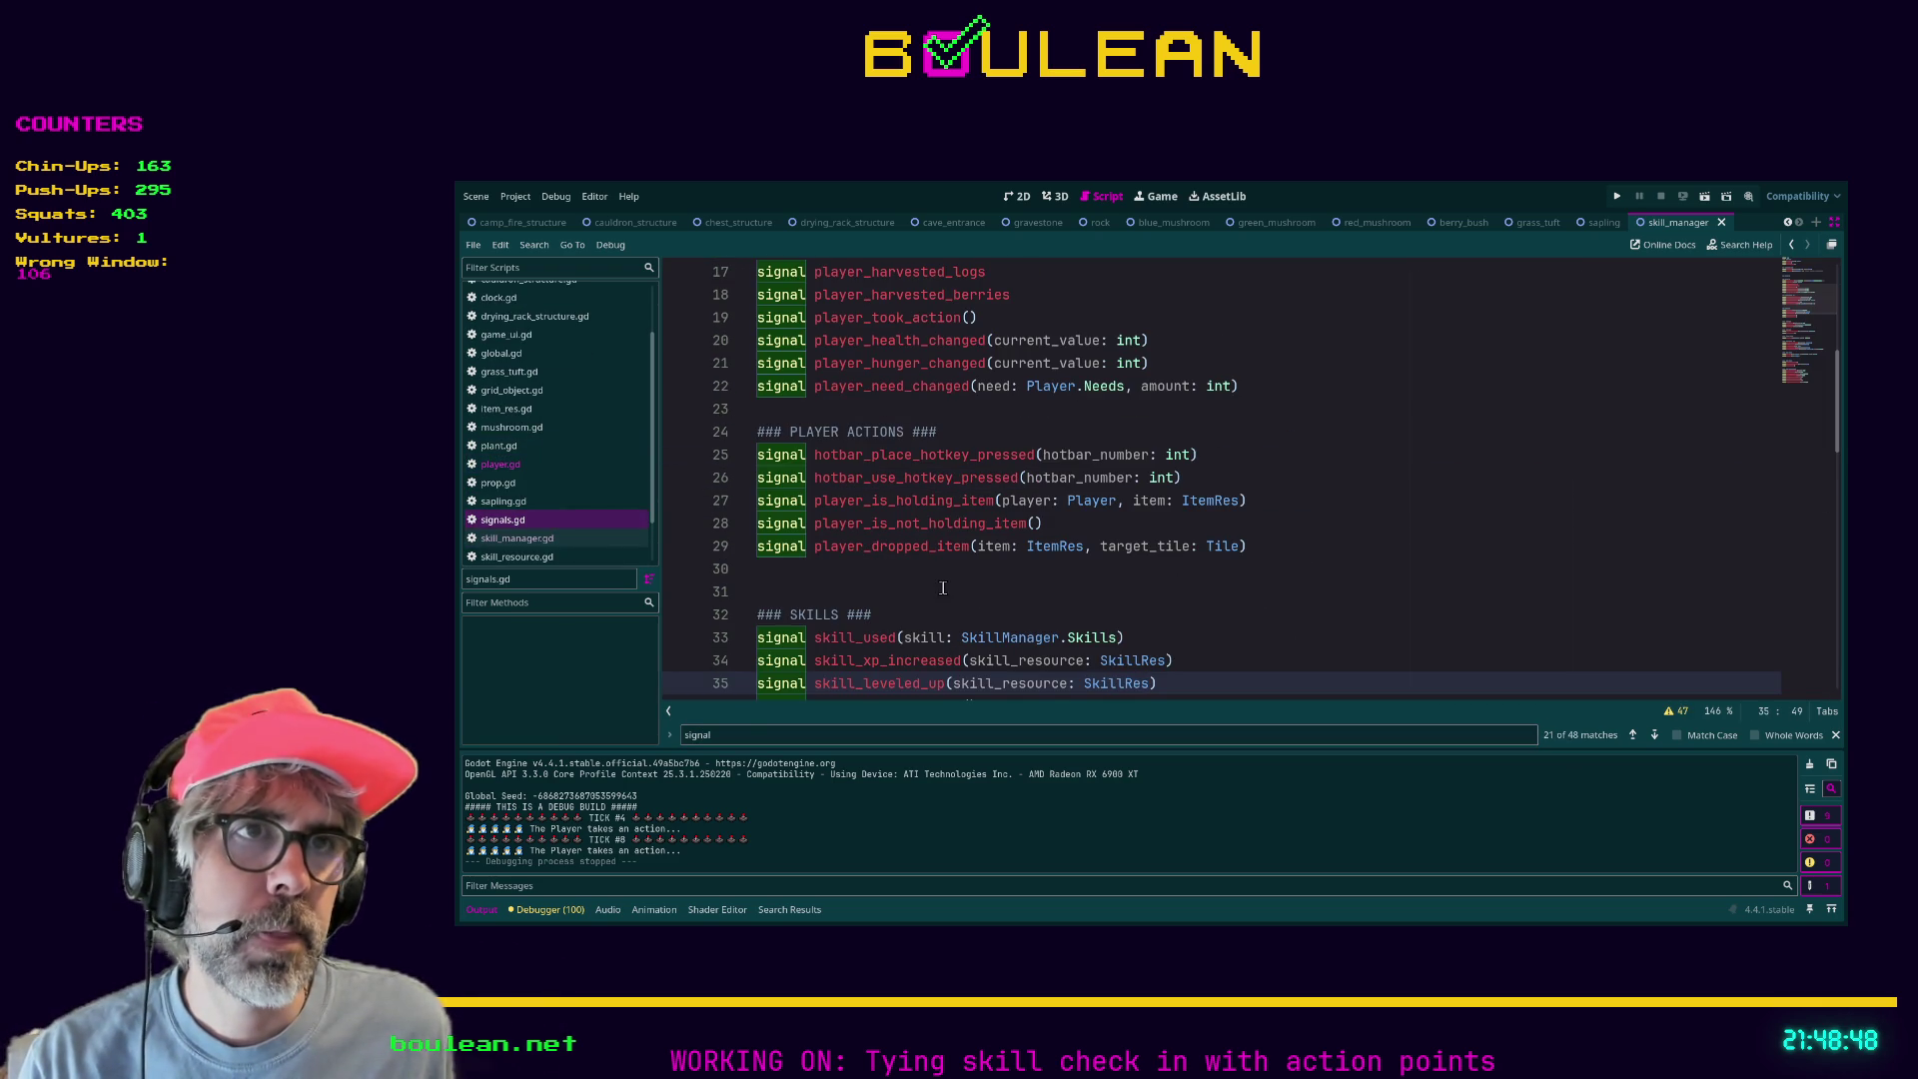
left_click(1014, 581)
Search signals.gd for 'interact' to reach successful_interaction and review the signal list.
key("ctrl+f")
type("interact")
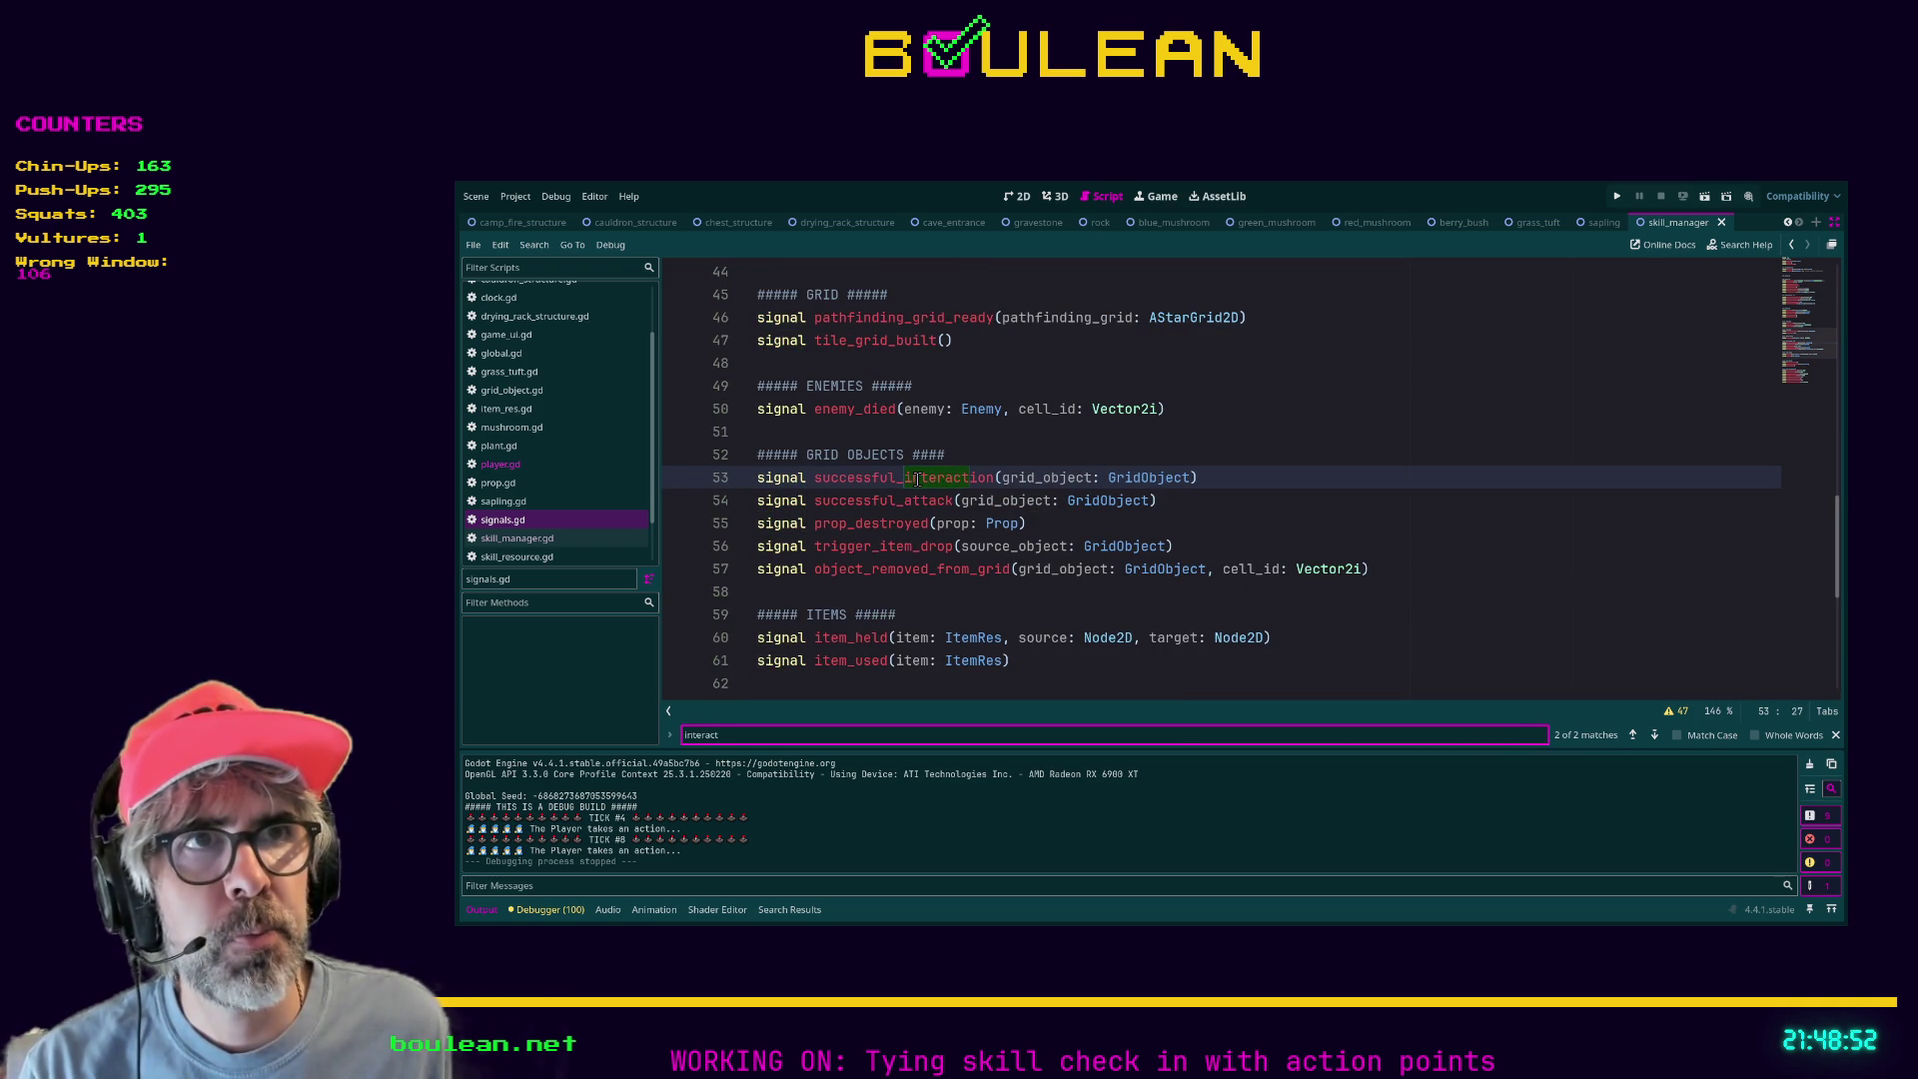
scroll(957, 510, "down", 1)
scroll(957, 510, "down", 5)
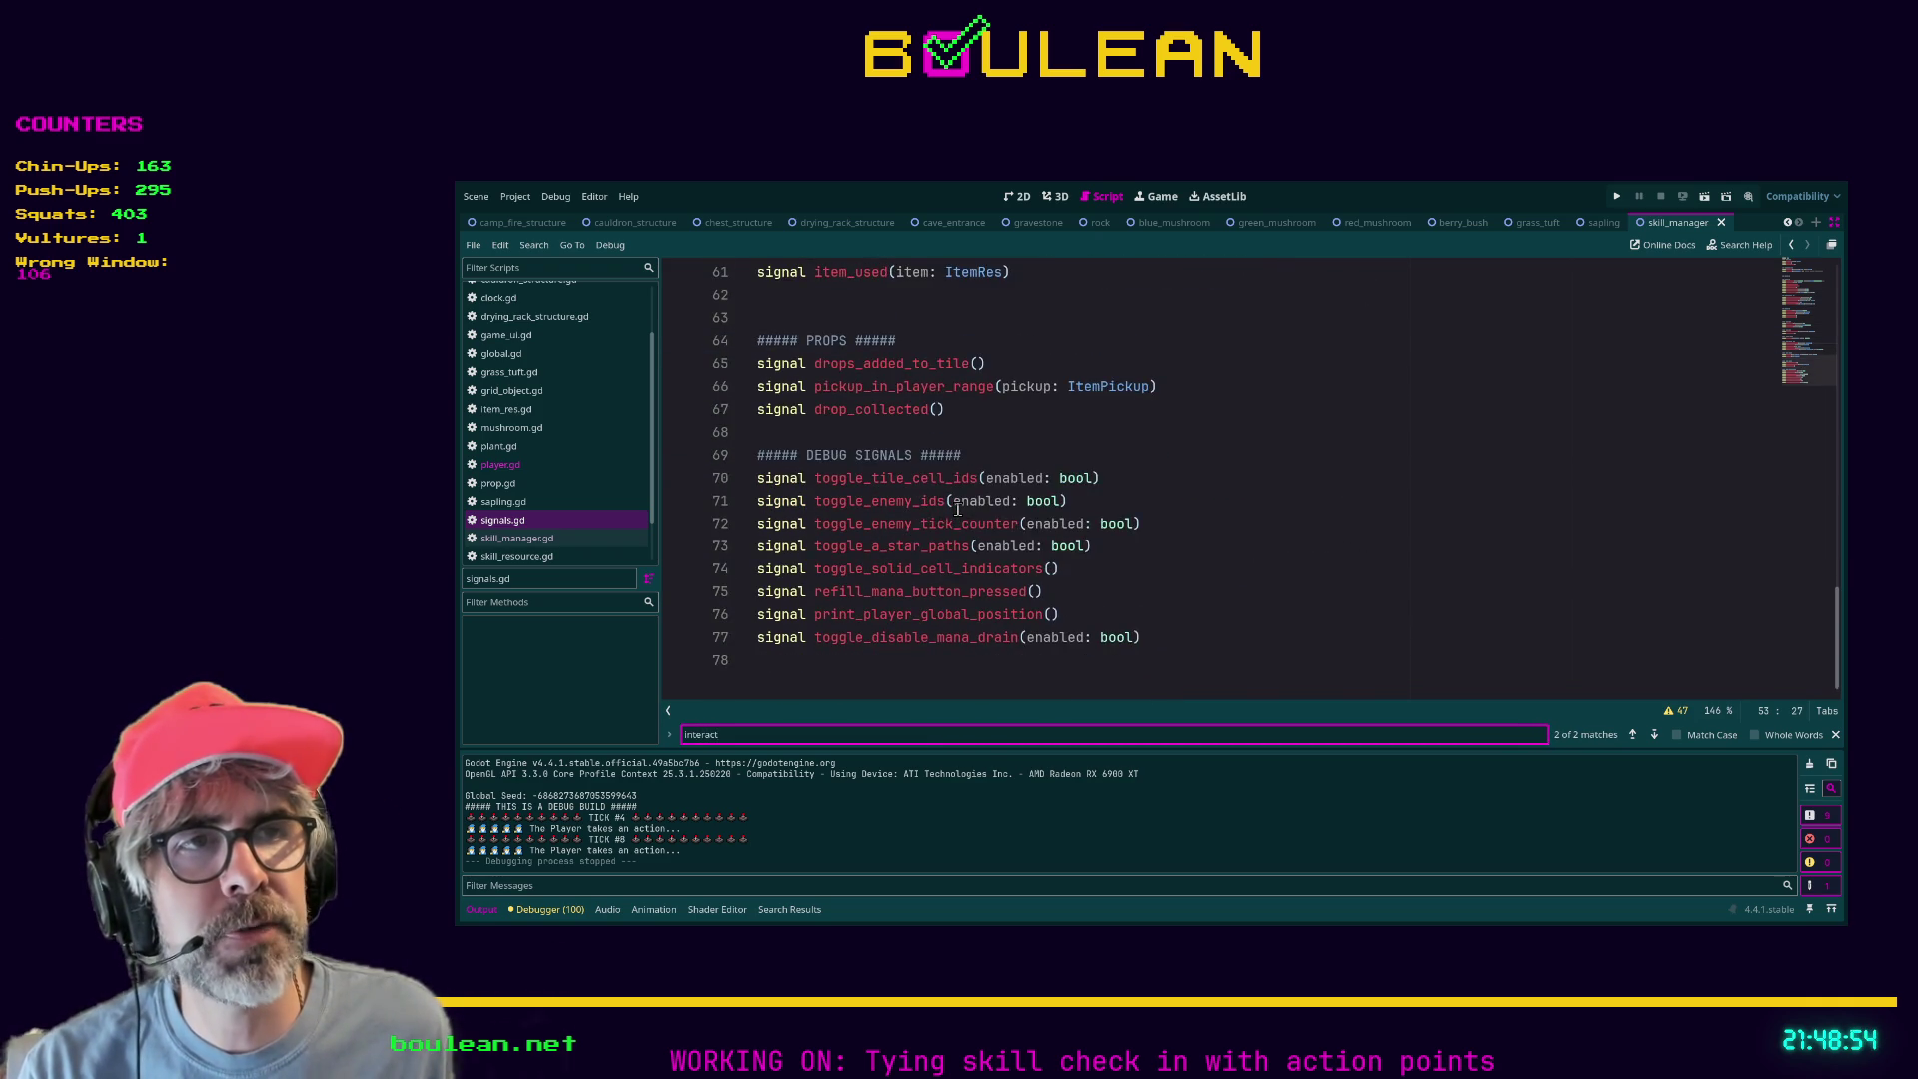
scroll(957, 510, "up", 5)
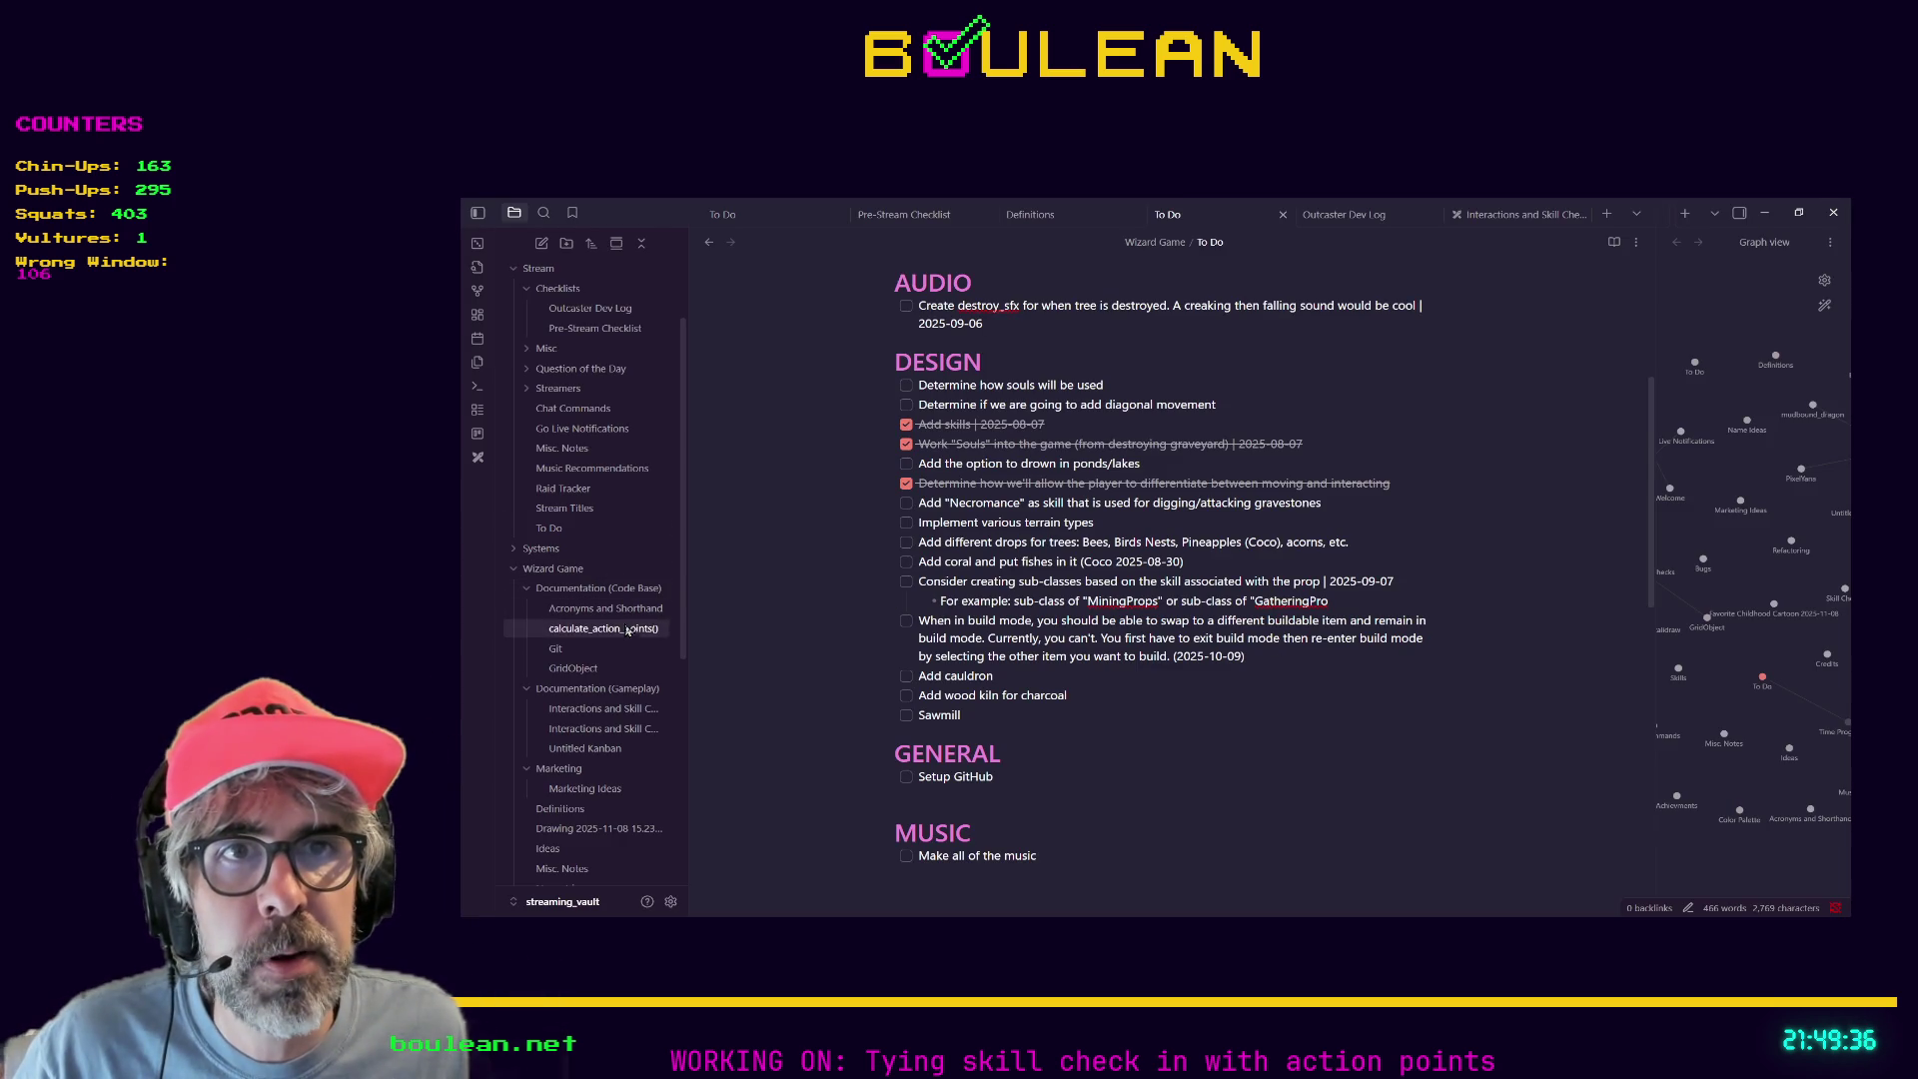
left_click(607, 708)
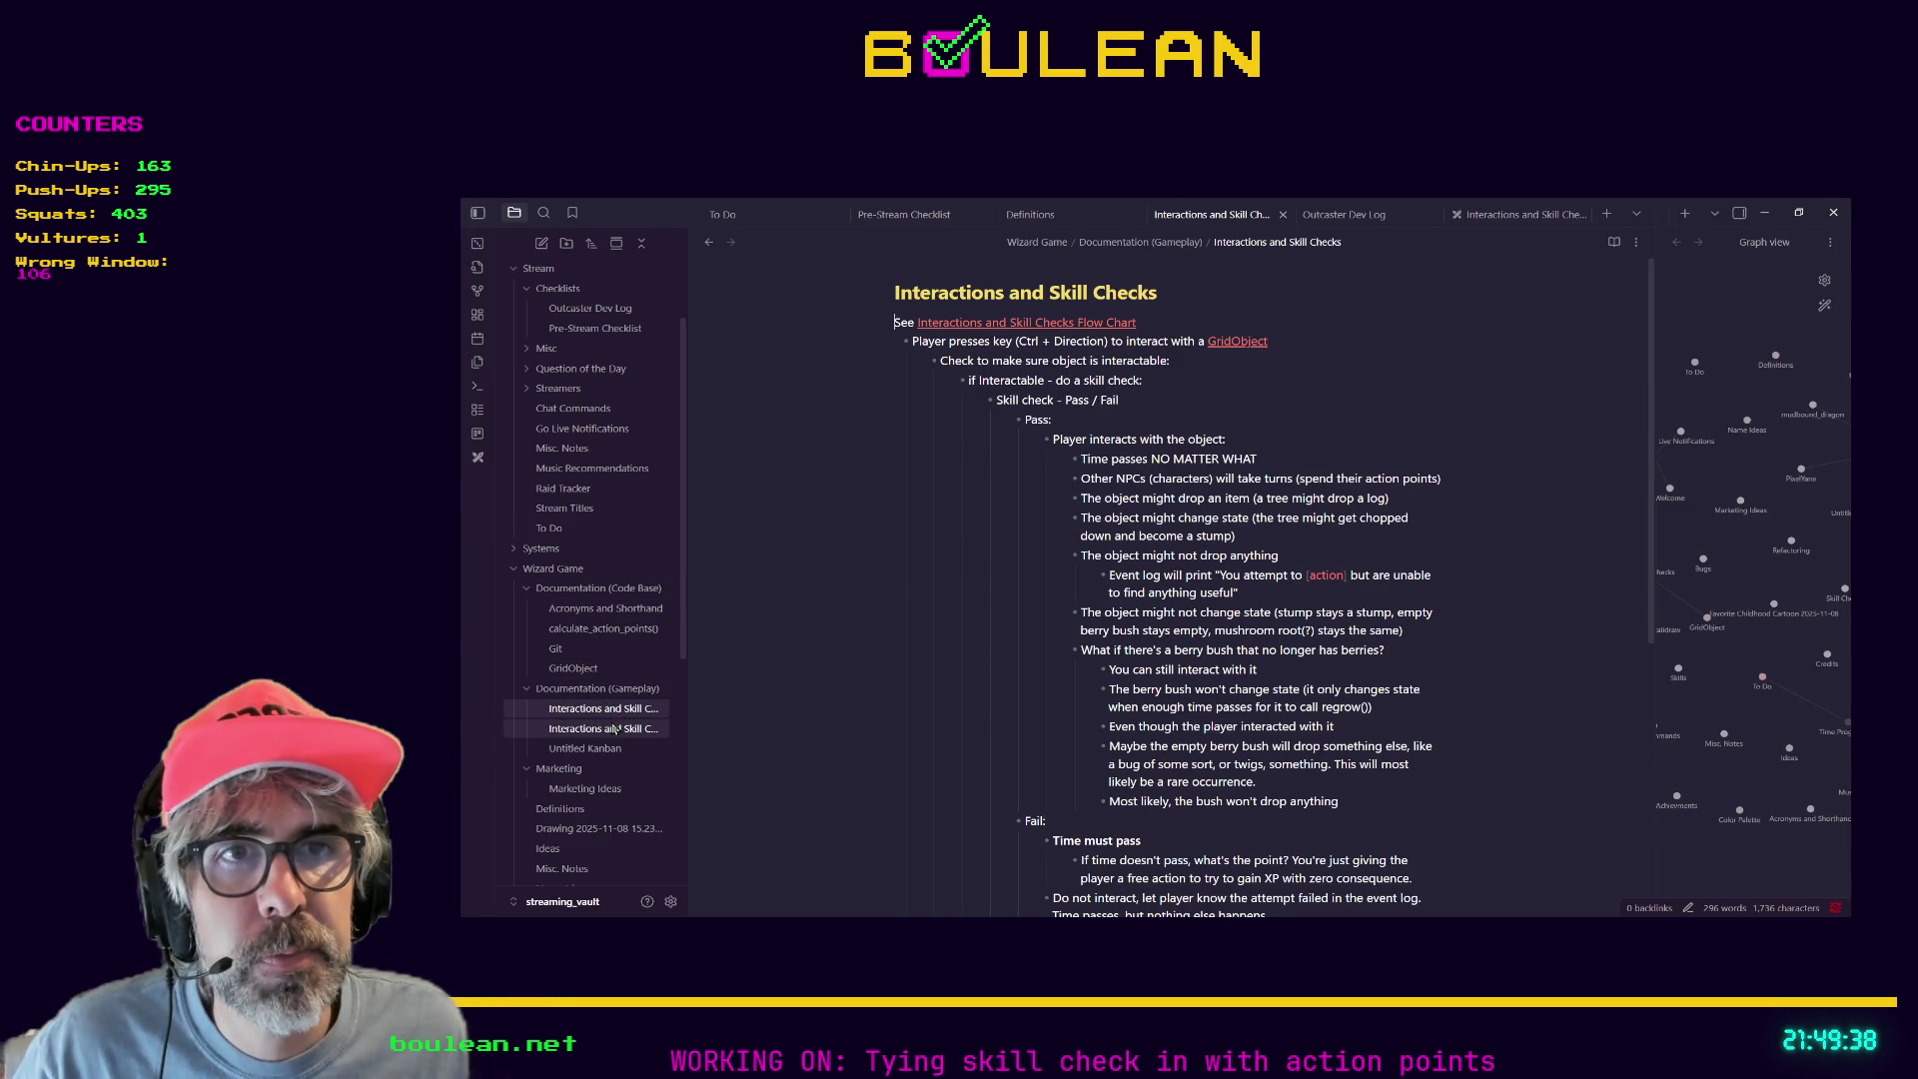
left_click(617, 729)
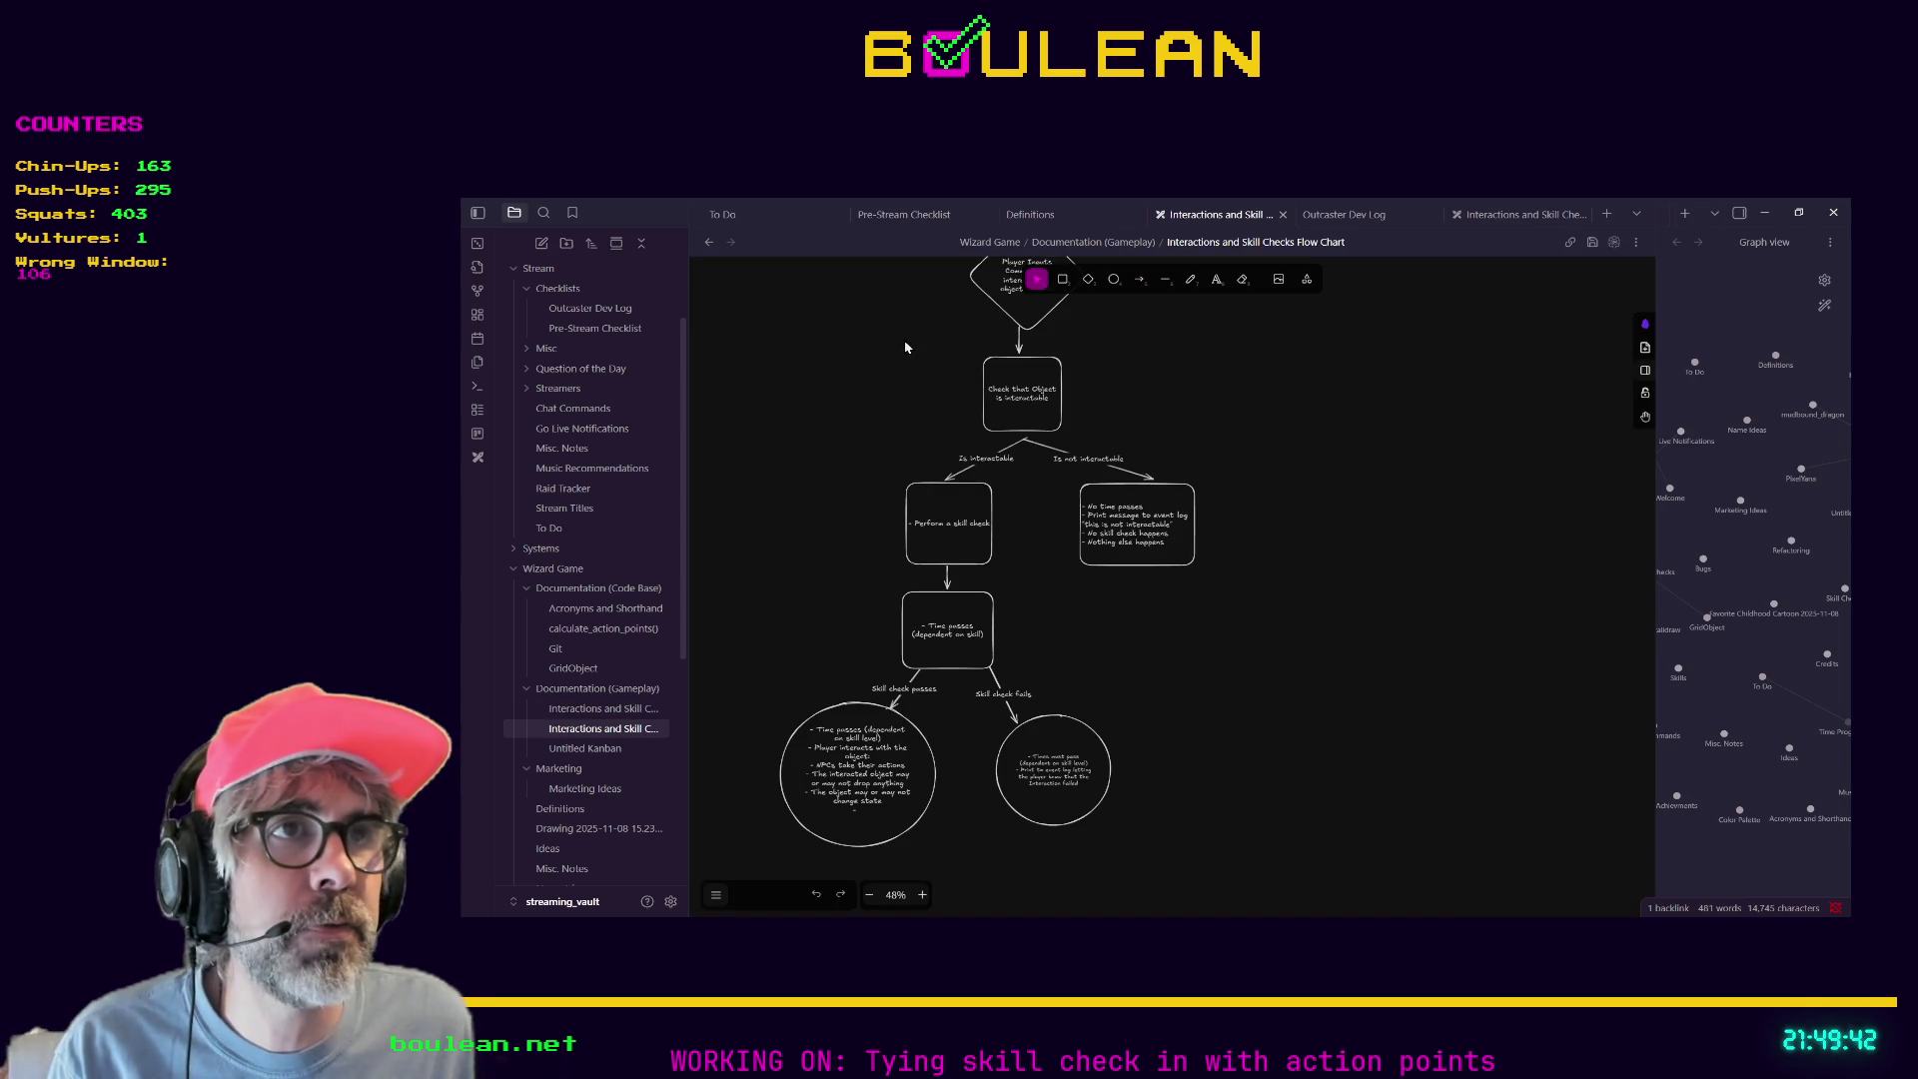
mouse_move(900, 345)
left_mouse_down()
mouse_move(1083, 535)
mouse_move(1138, 419)
left_mouse_up()
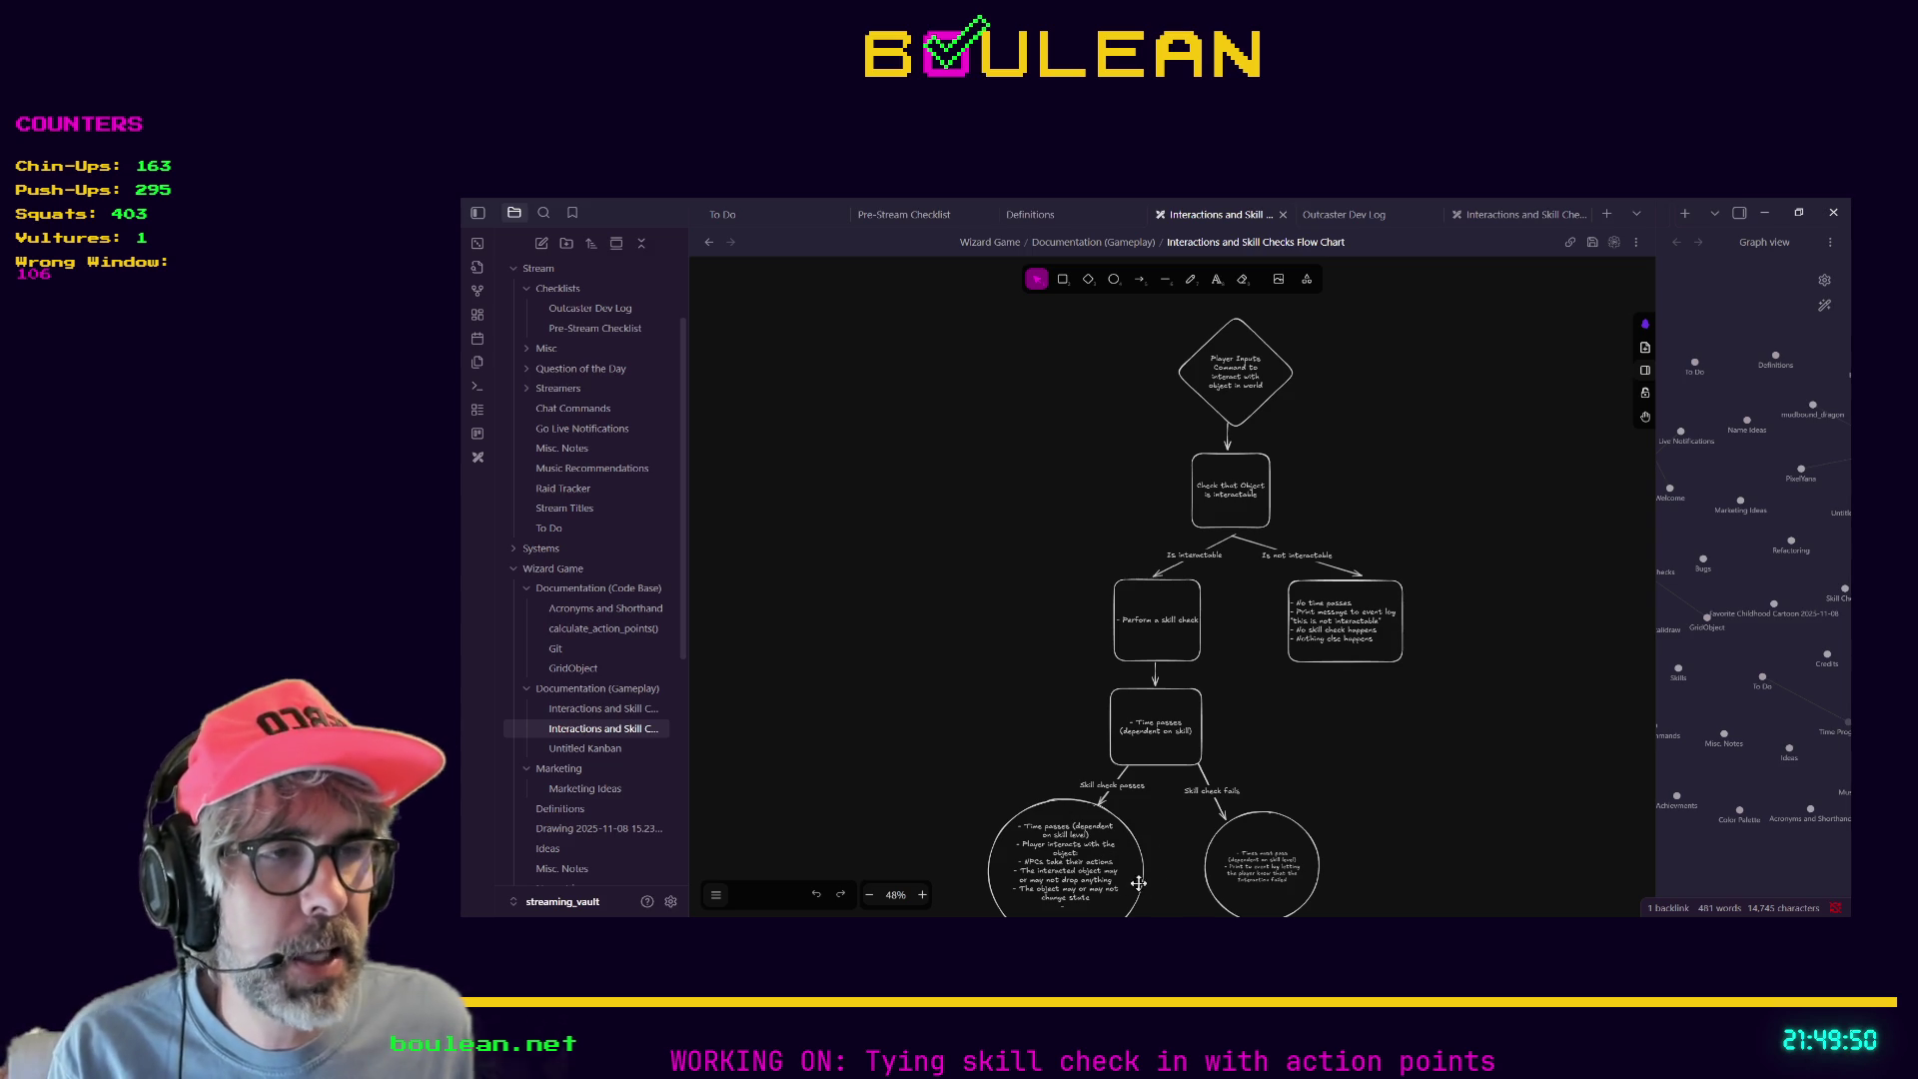
scroll(1178, 416, "up", 3)
scroll(1246, 561, "up", 3, "ctrl")
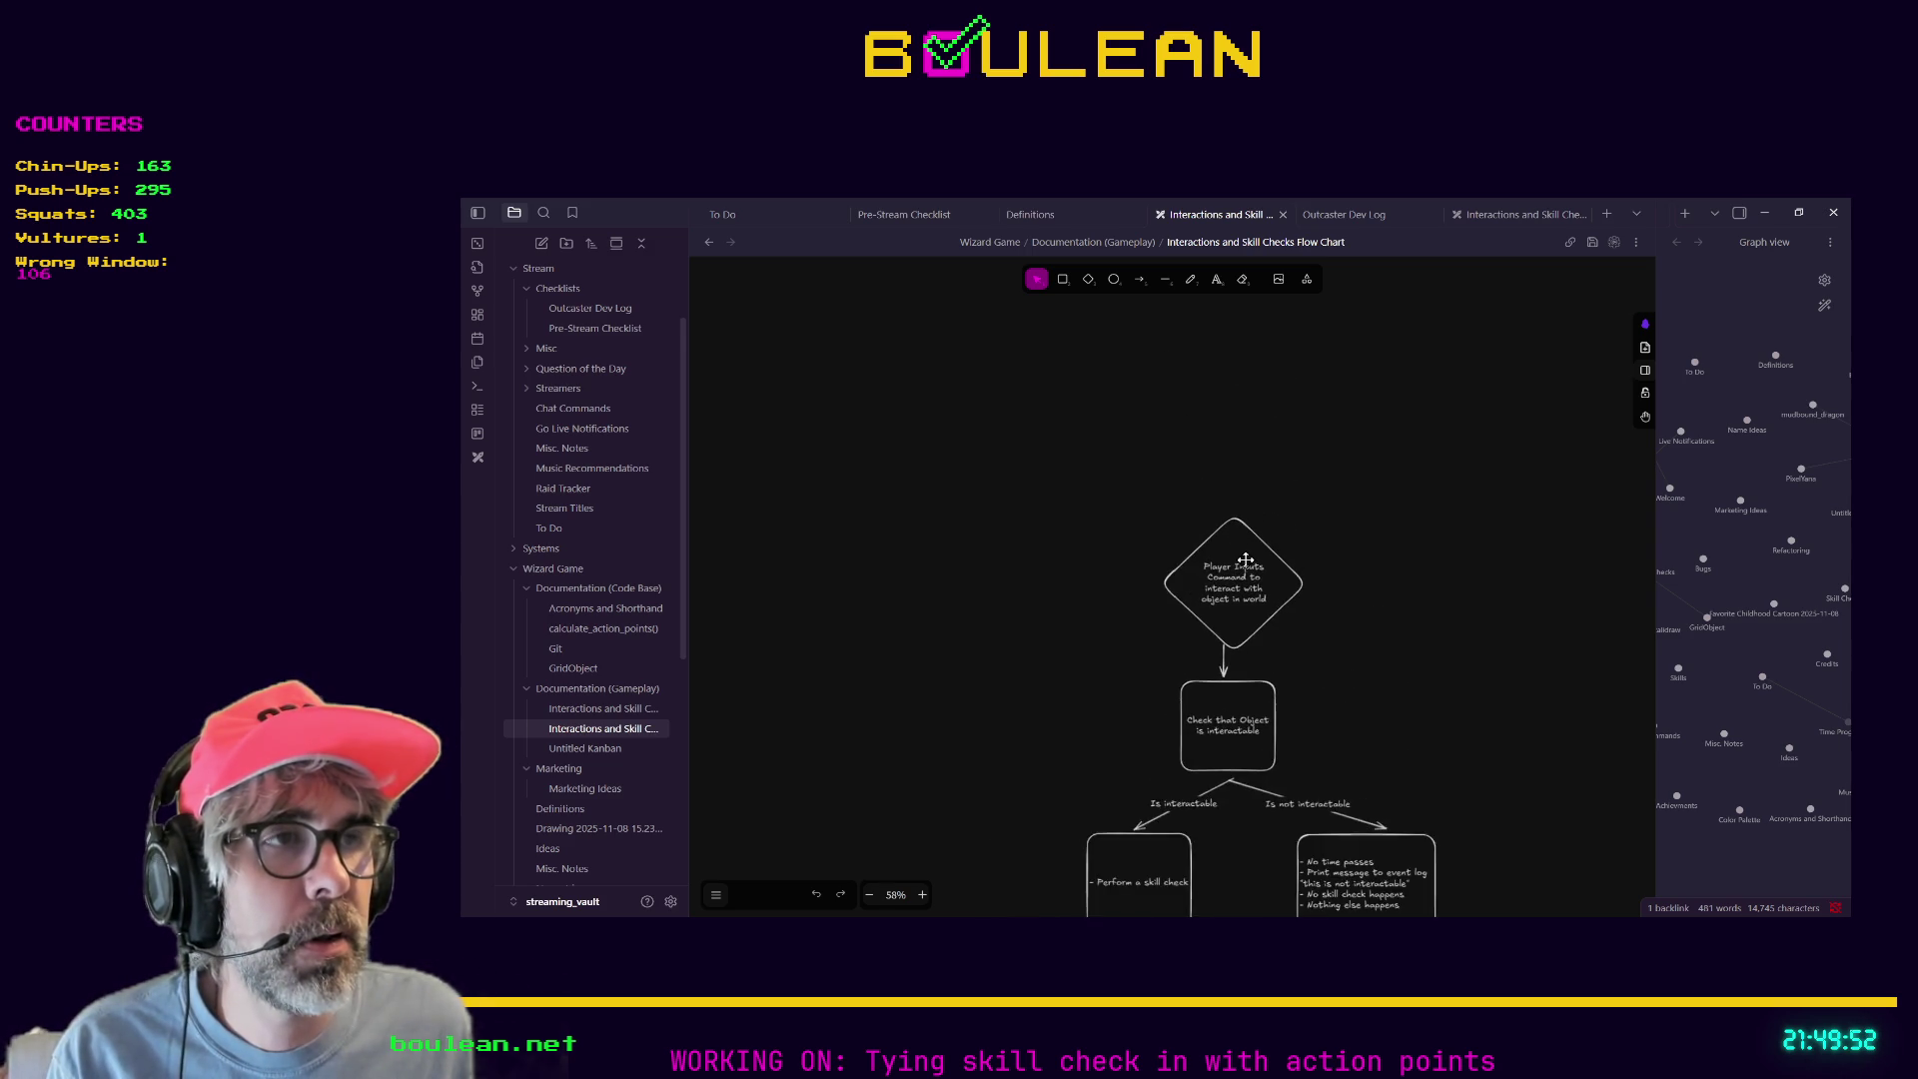
scroll(1246, 562, "up", 5, "ctrl")
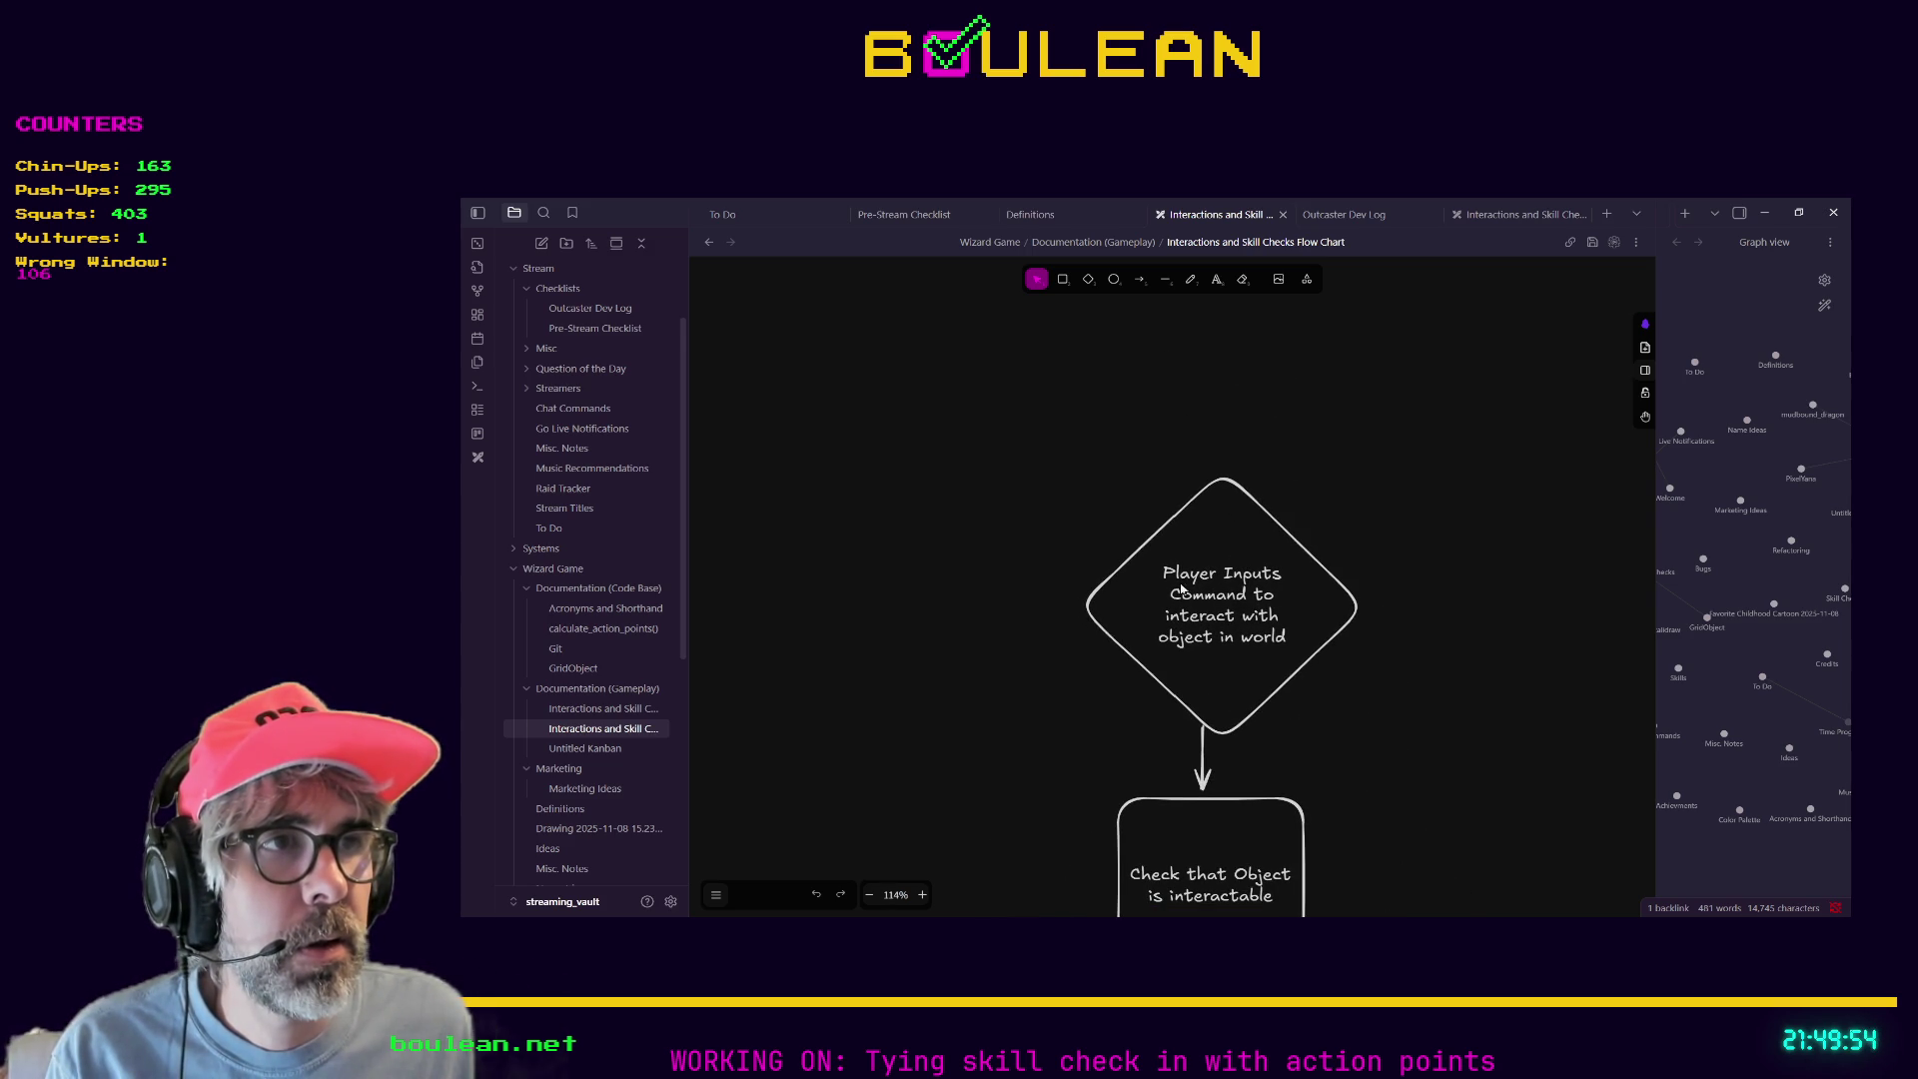
scroll(1036, 749, "down", 3)
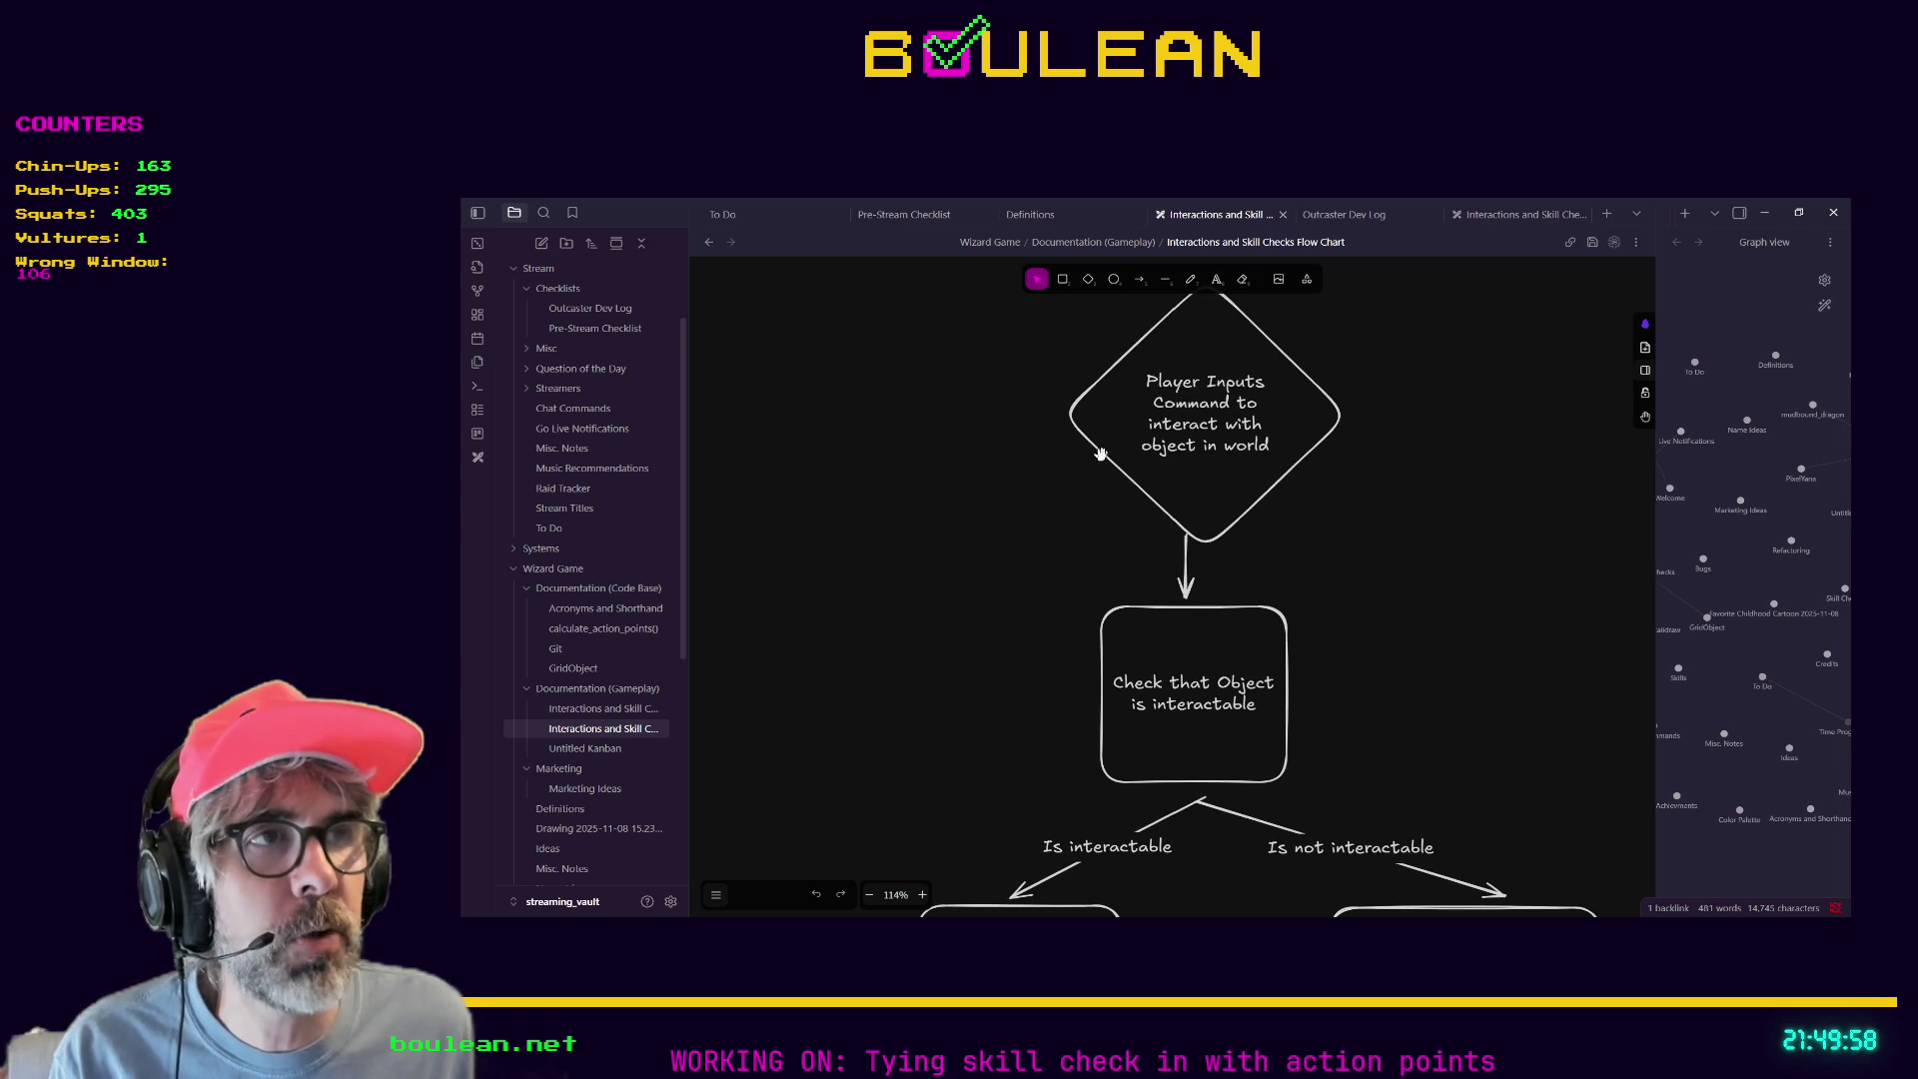
left_click_drag(943, 750, 904, 557)
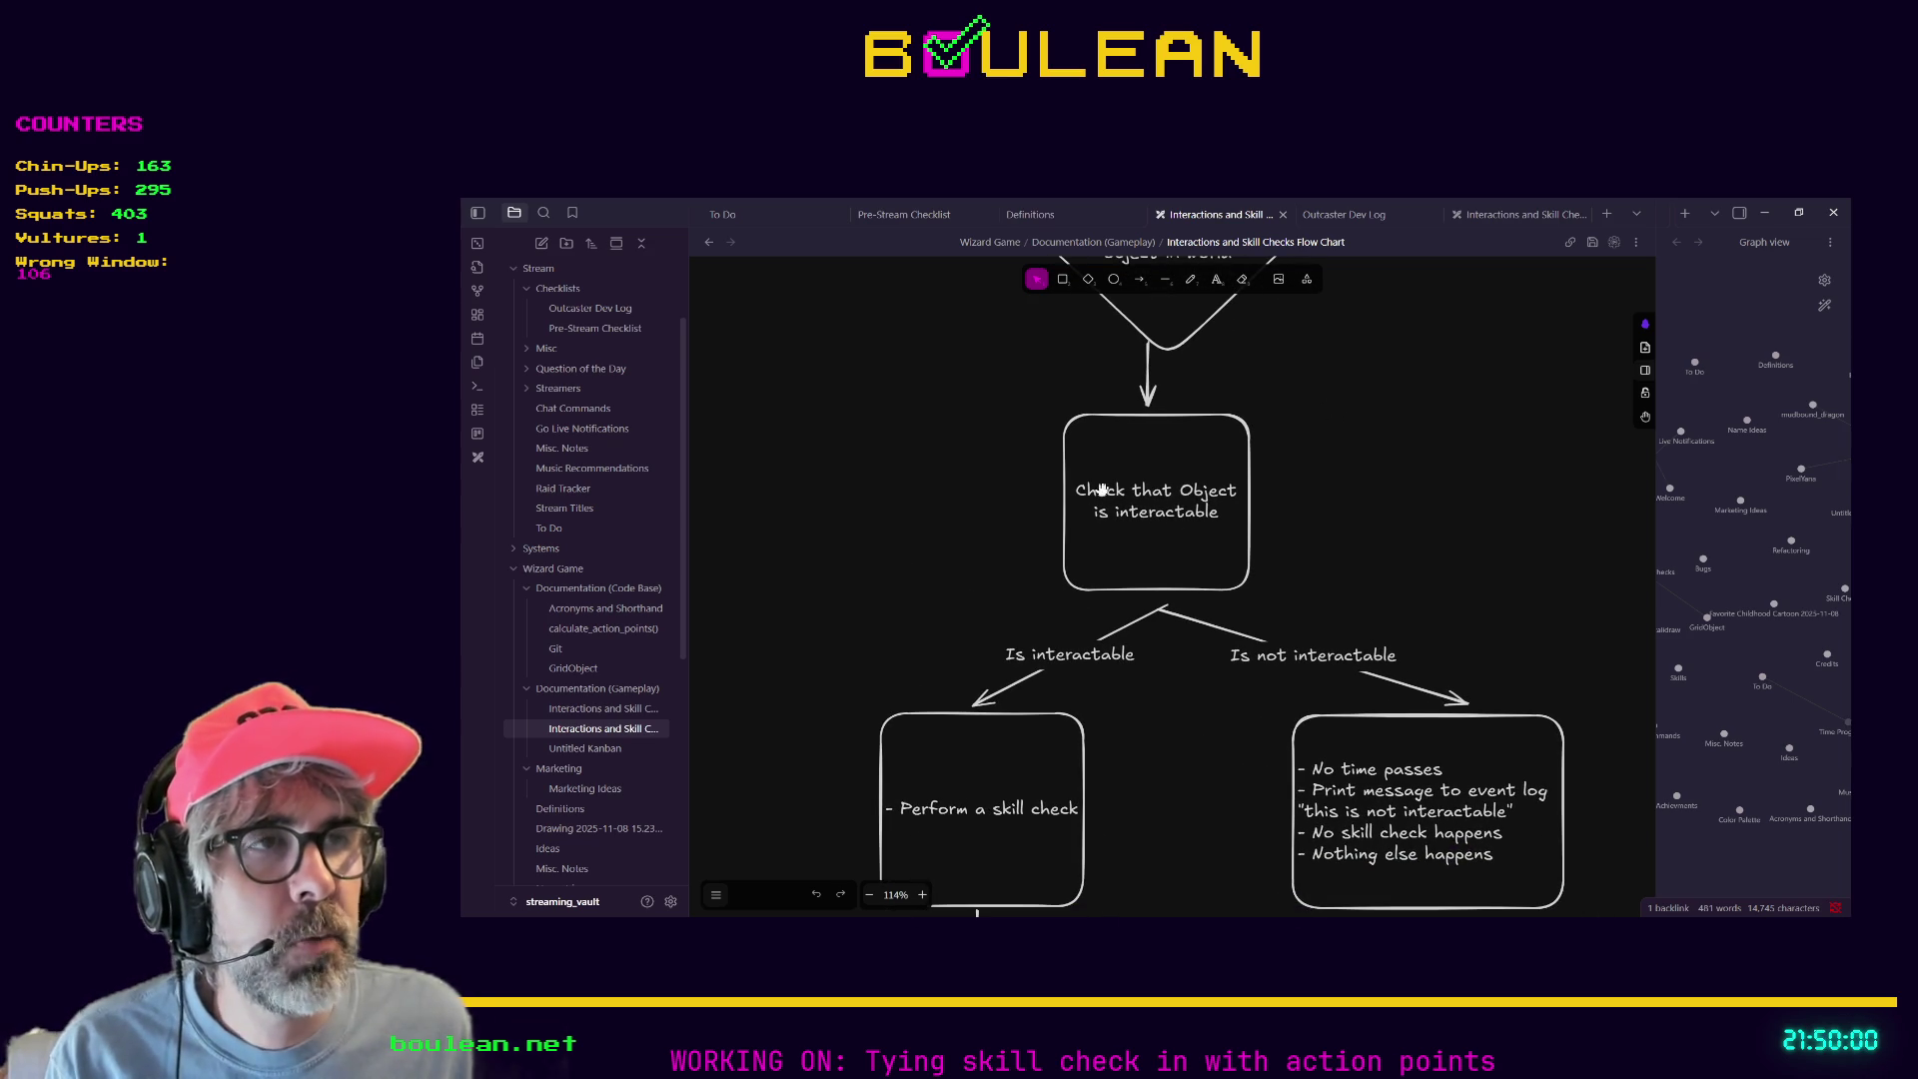
scroll(926, 437, "down", 3)
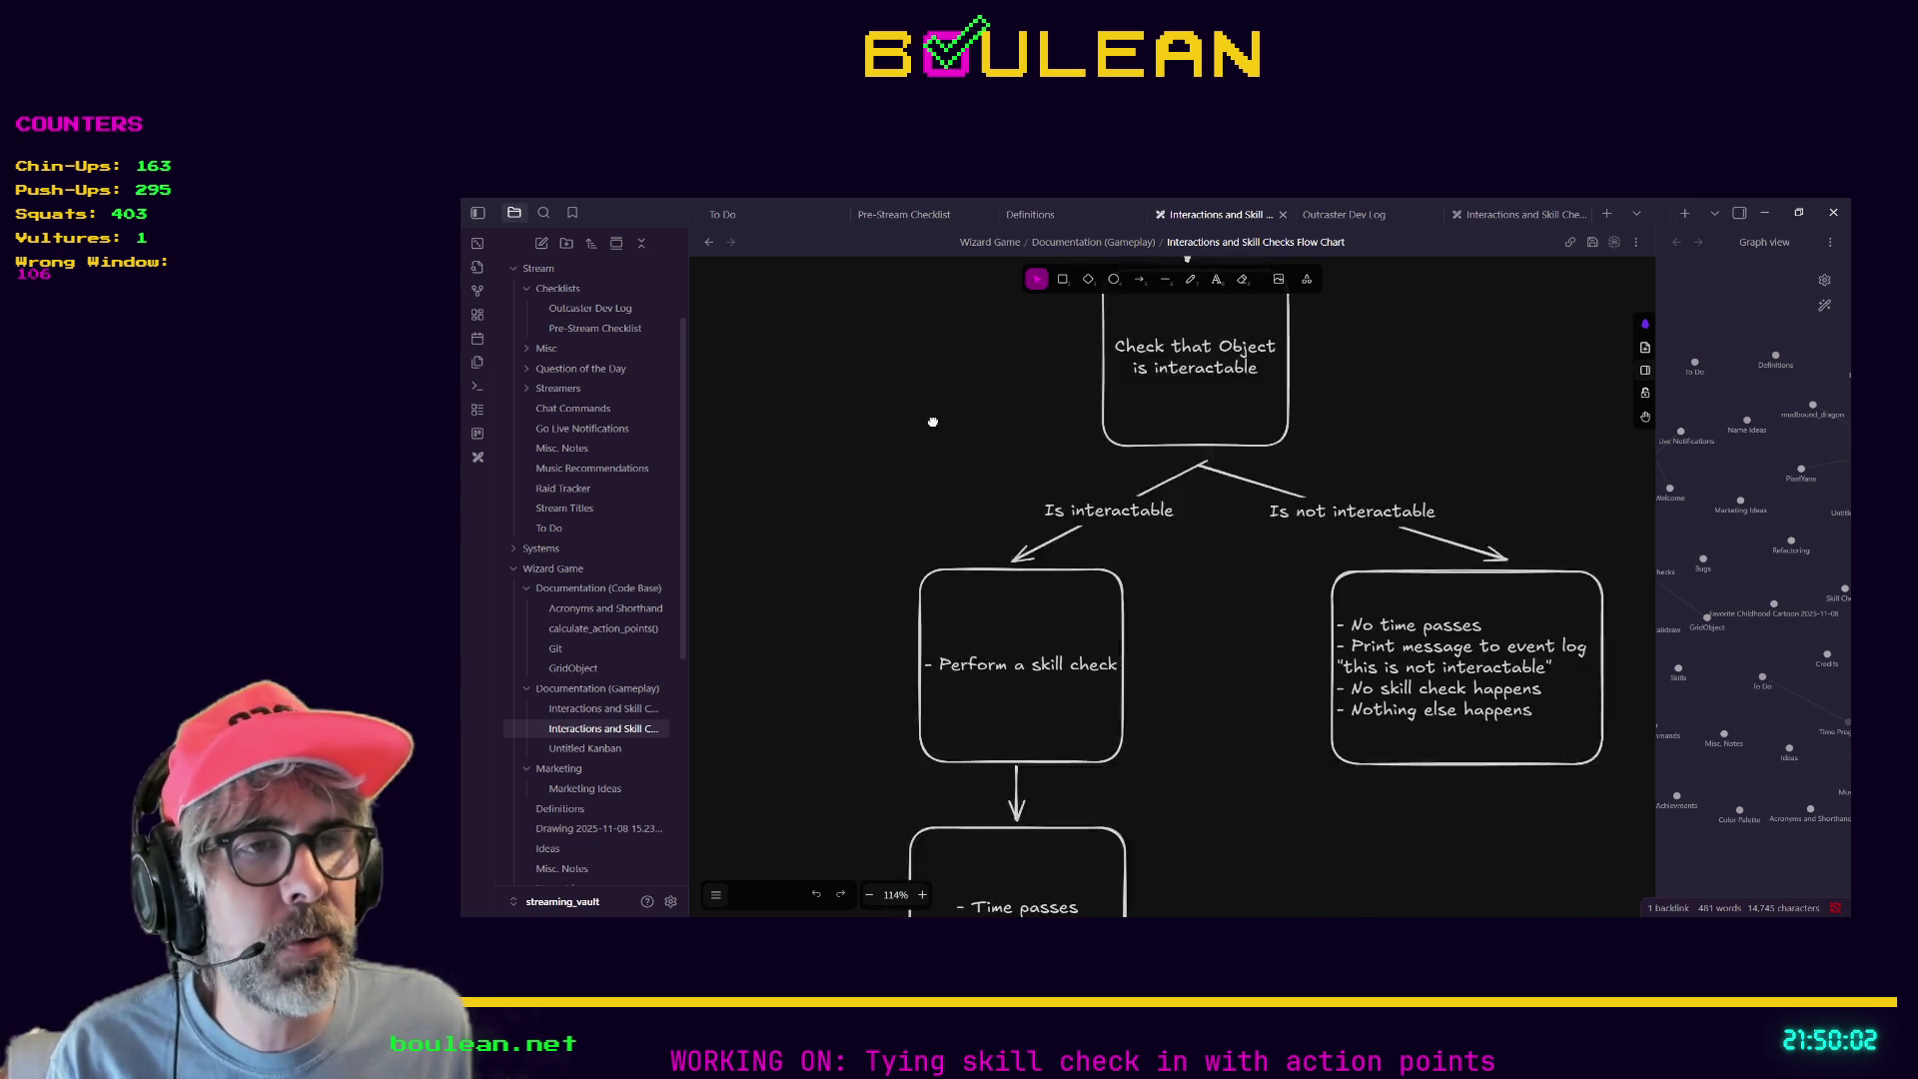
left_click_drag(857, 668, 846, 539)
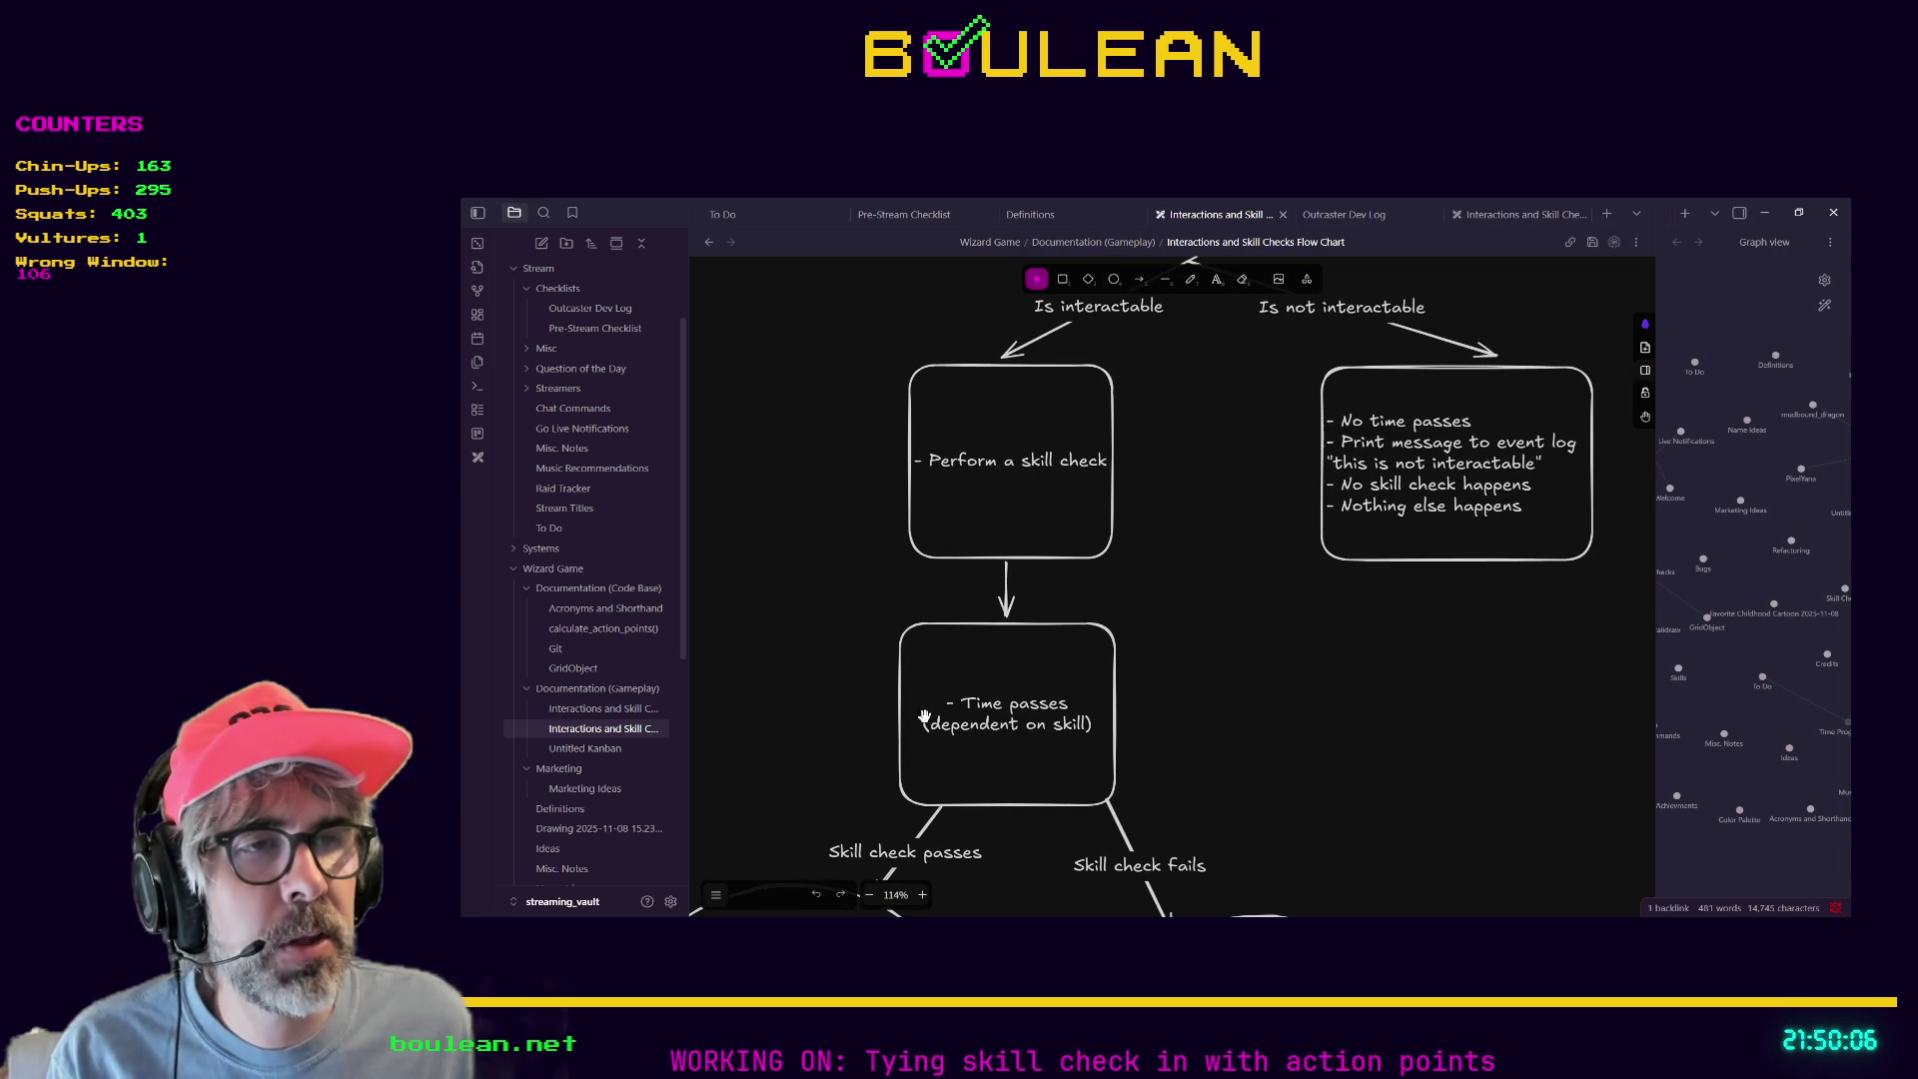
left_click_drag(817, 736, 974, 430)
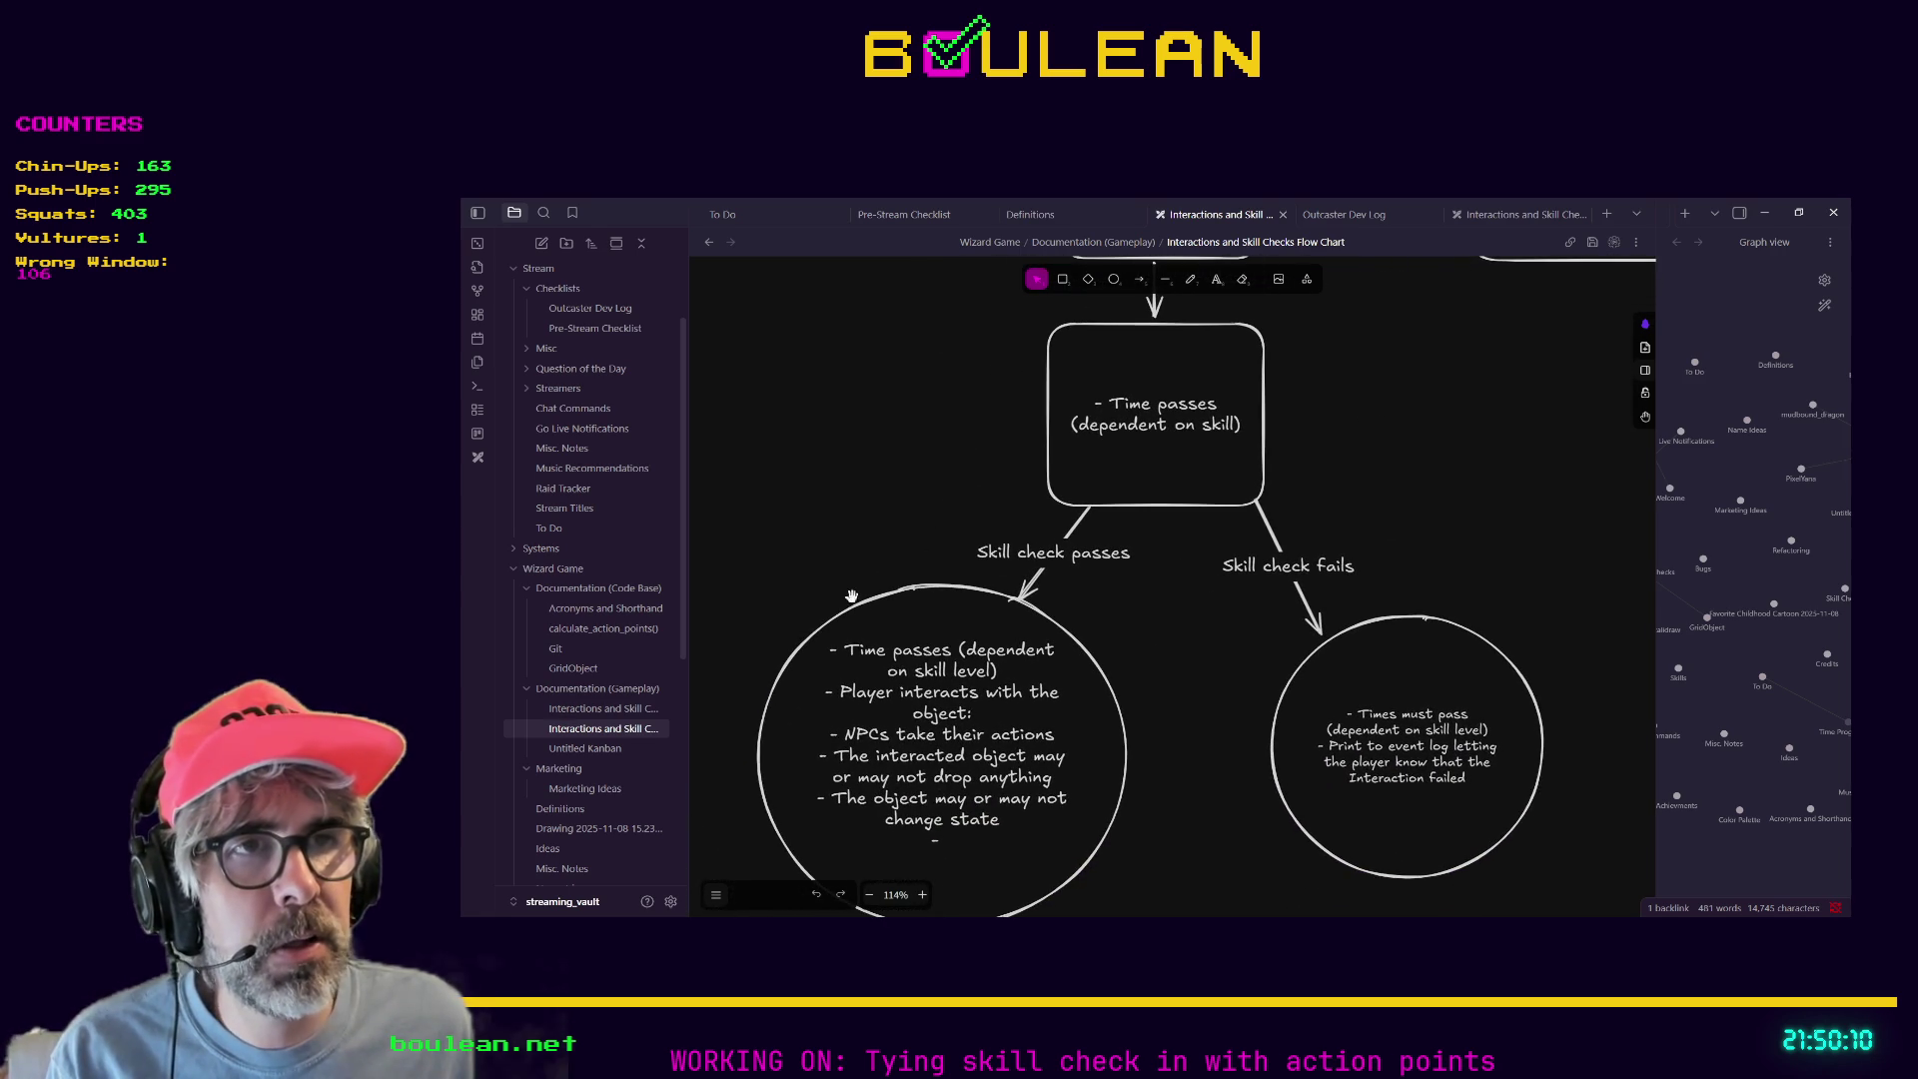
mouse_move(1451, 440)
left_mouse_down()
mouse_move(1394, 455)
mouse_move(1195, 716)
left_mouse_up()
left_click_drag(1139, 416, 1062, 672)
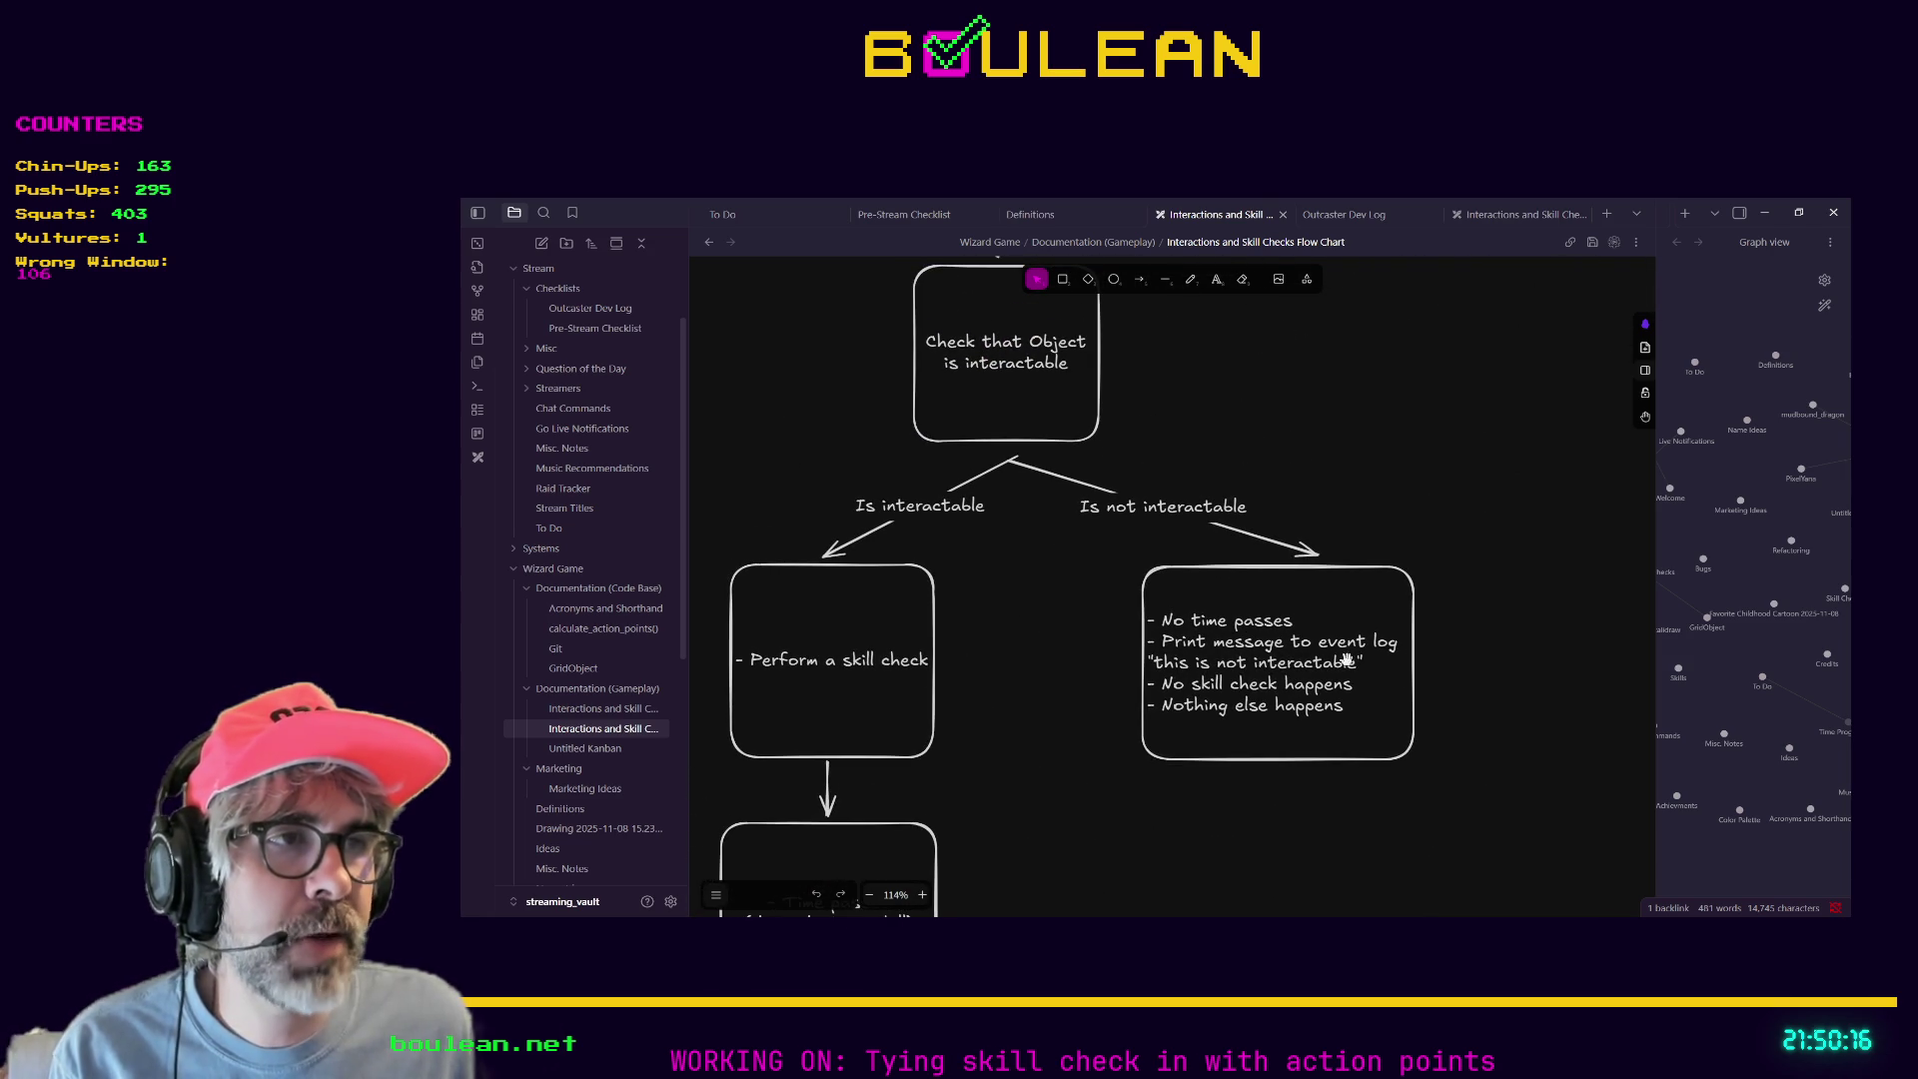
scroll(1064, 532, "down", 2)
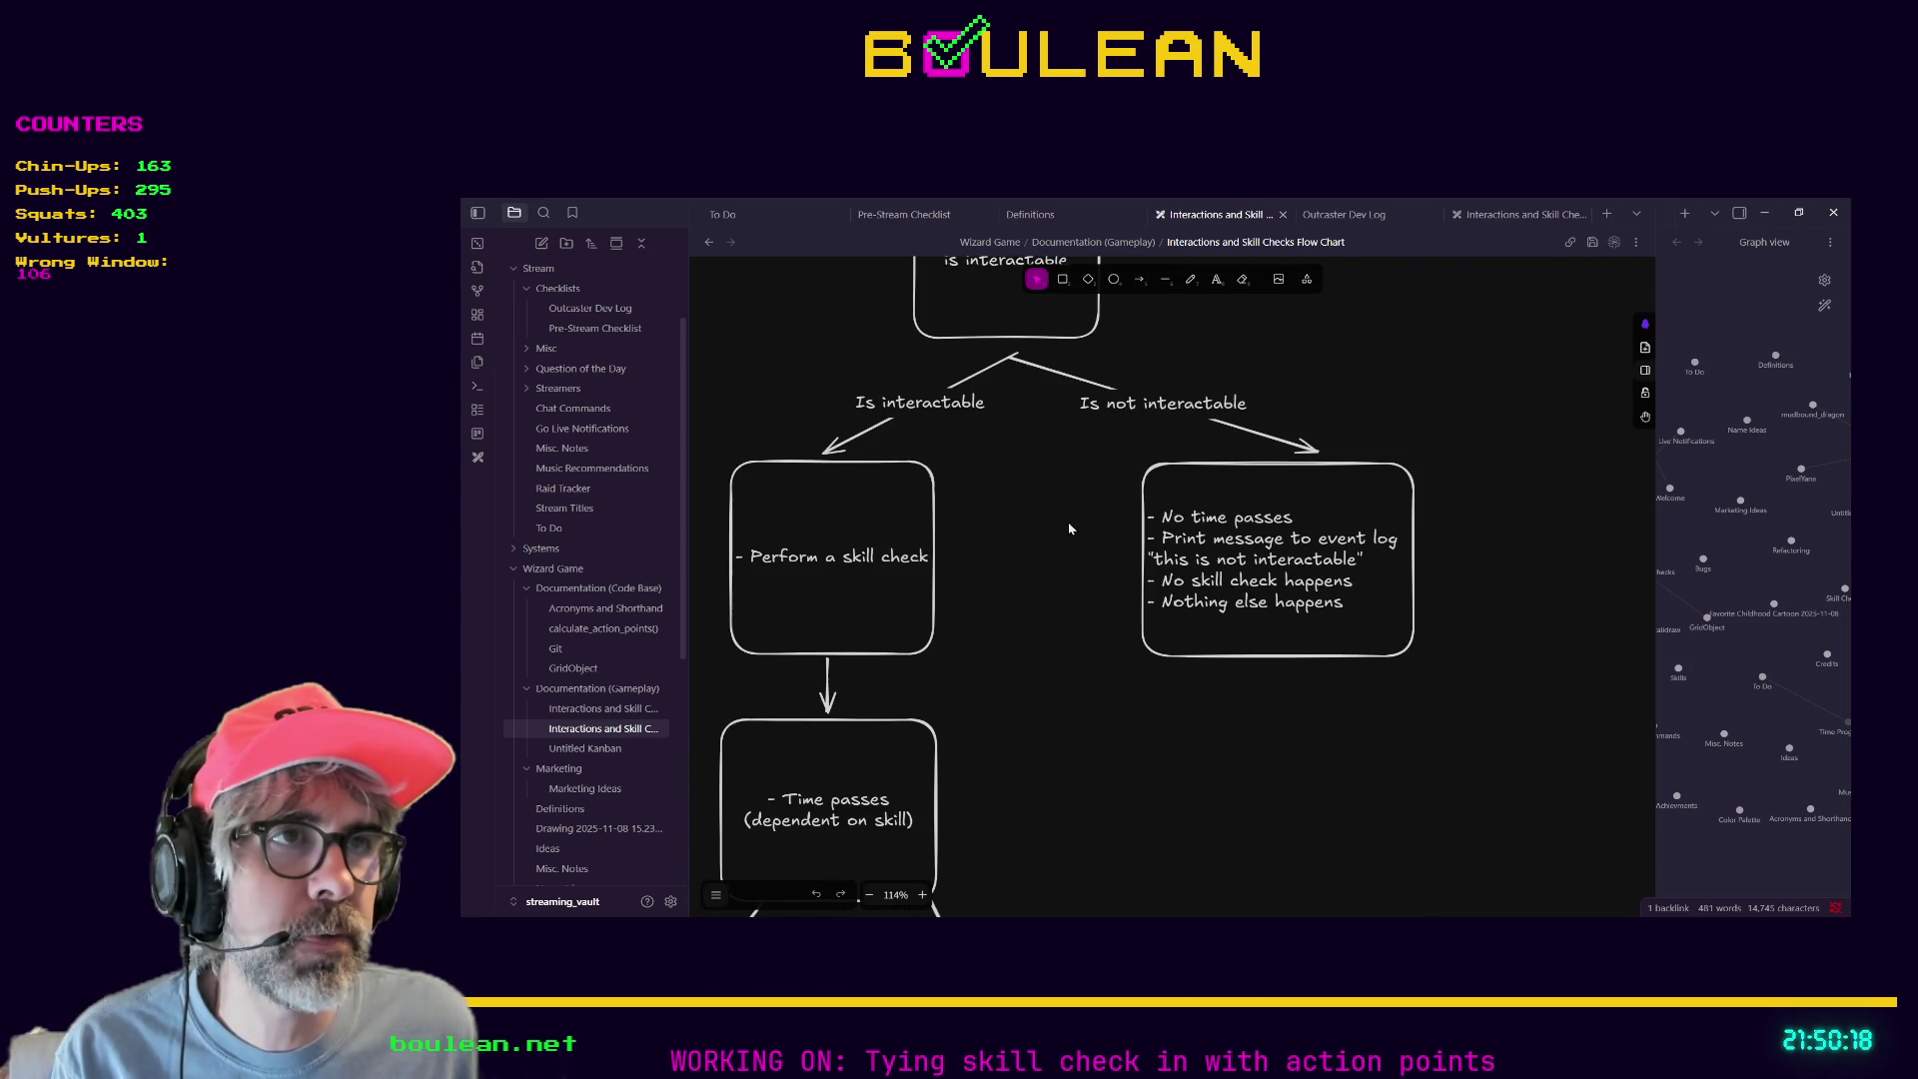
scroll(1082, 512, "down", 5, "ctrl")
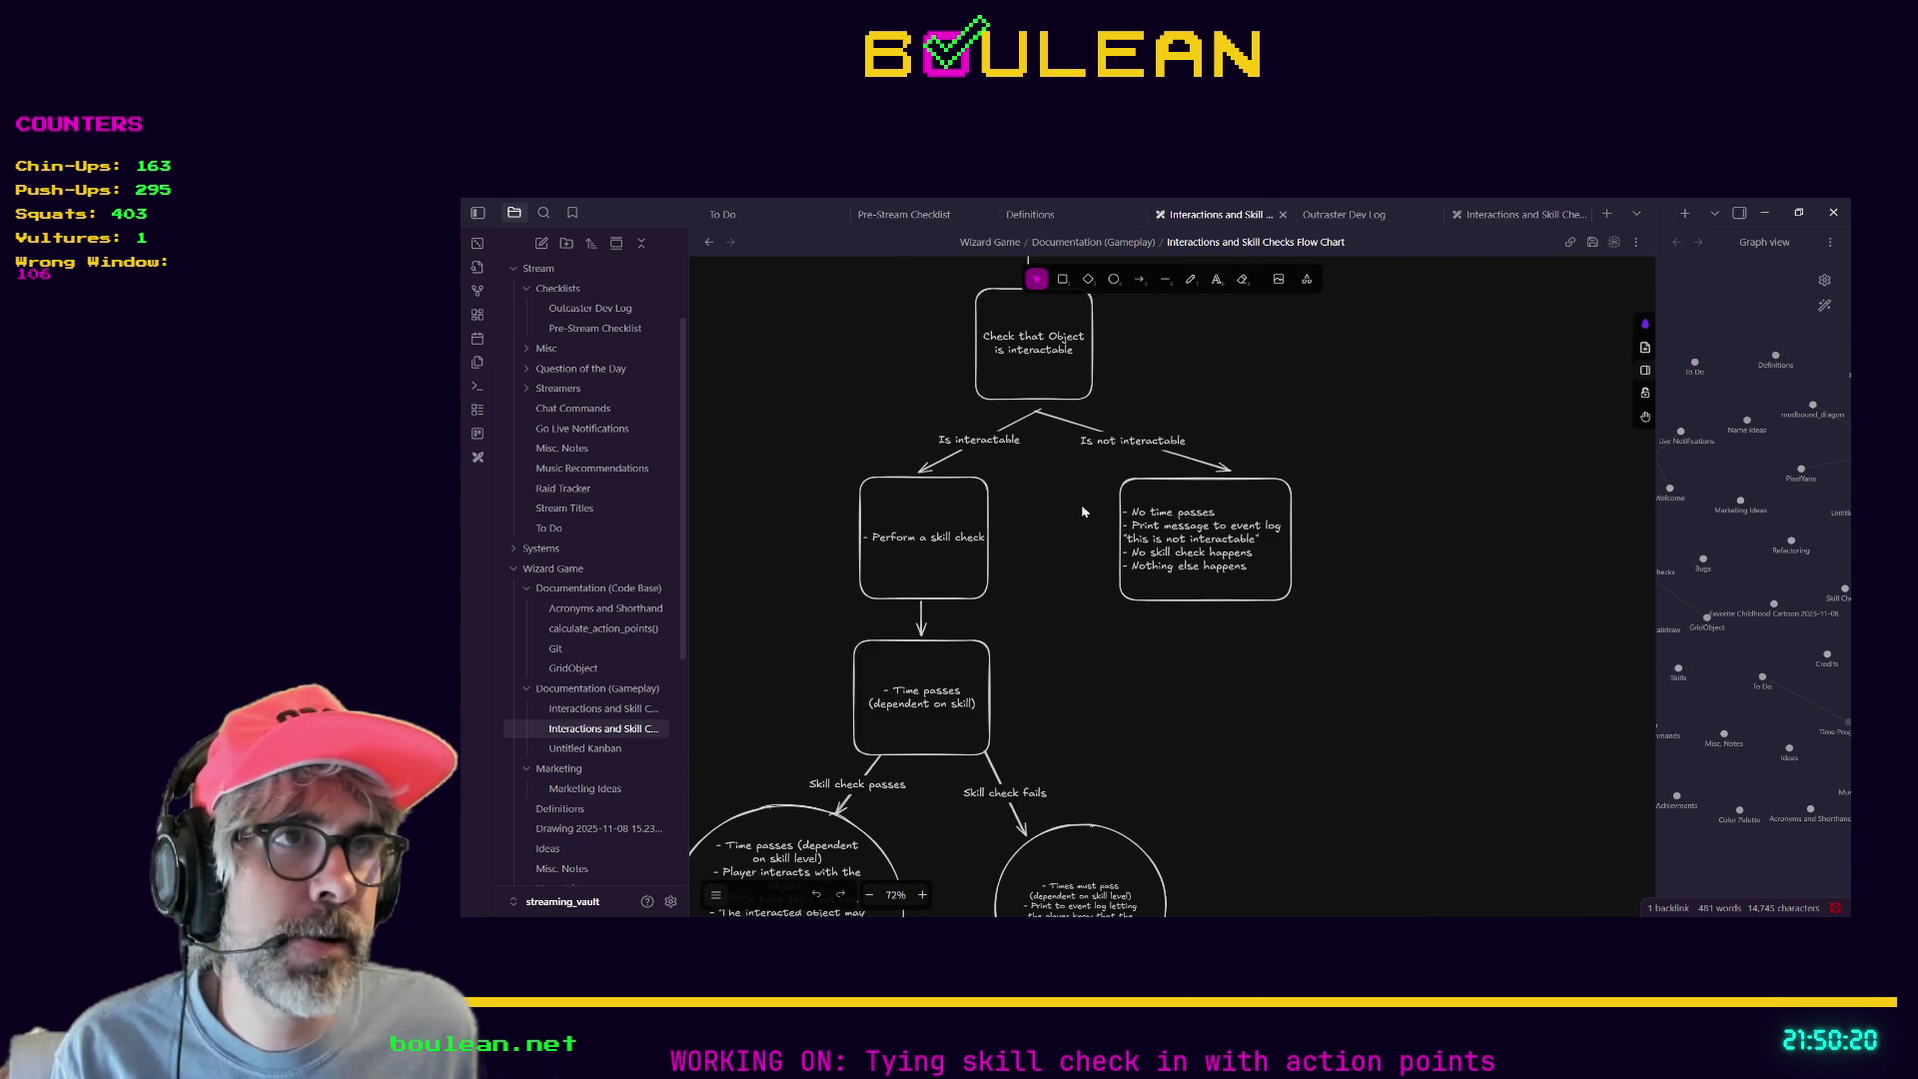
left_click_drag(1062, 407, 1214, 644)
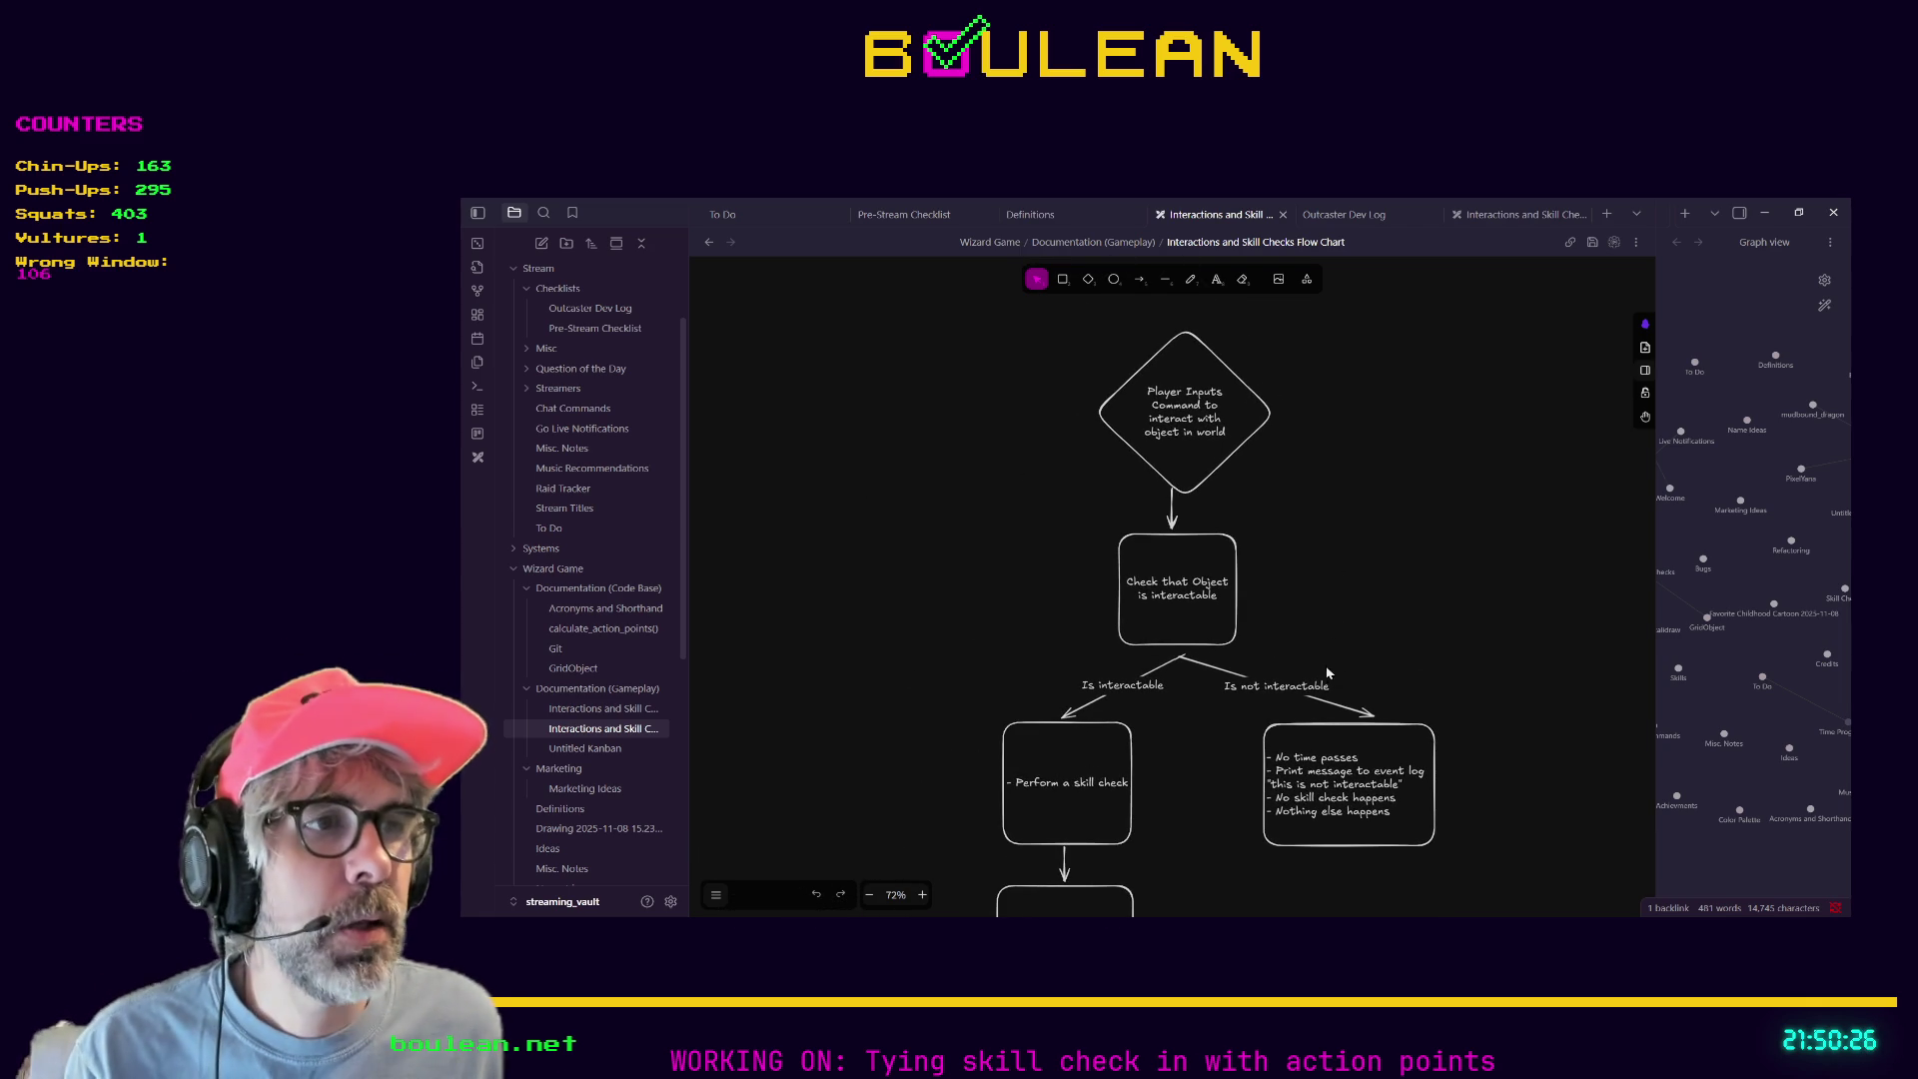
scroll(1309, 670, "up", 5)
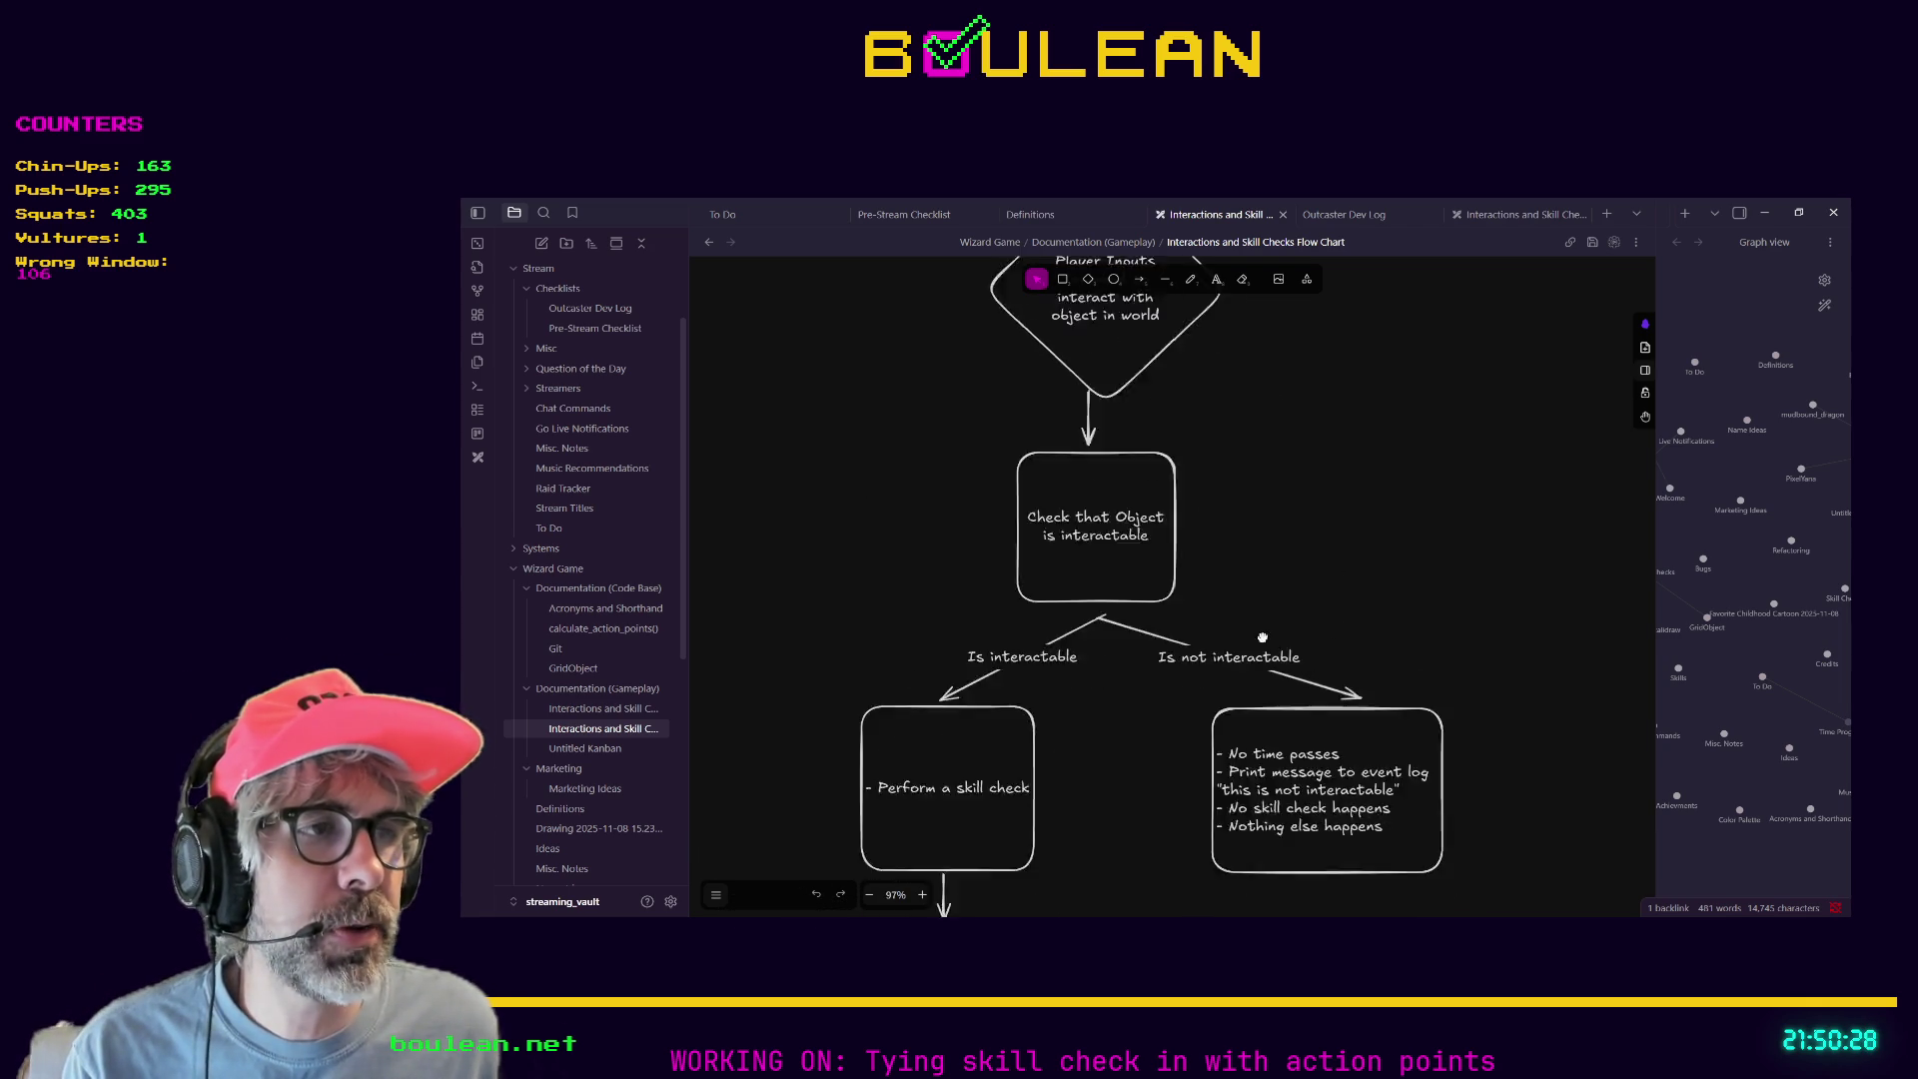
left_click_drag(1288, 665, 1072, 450)
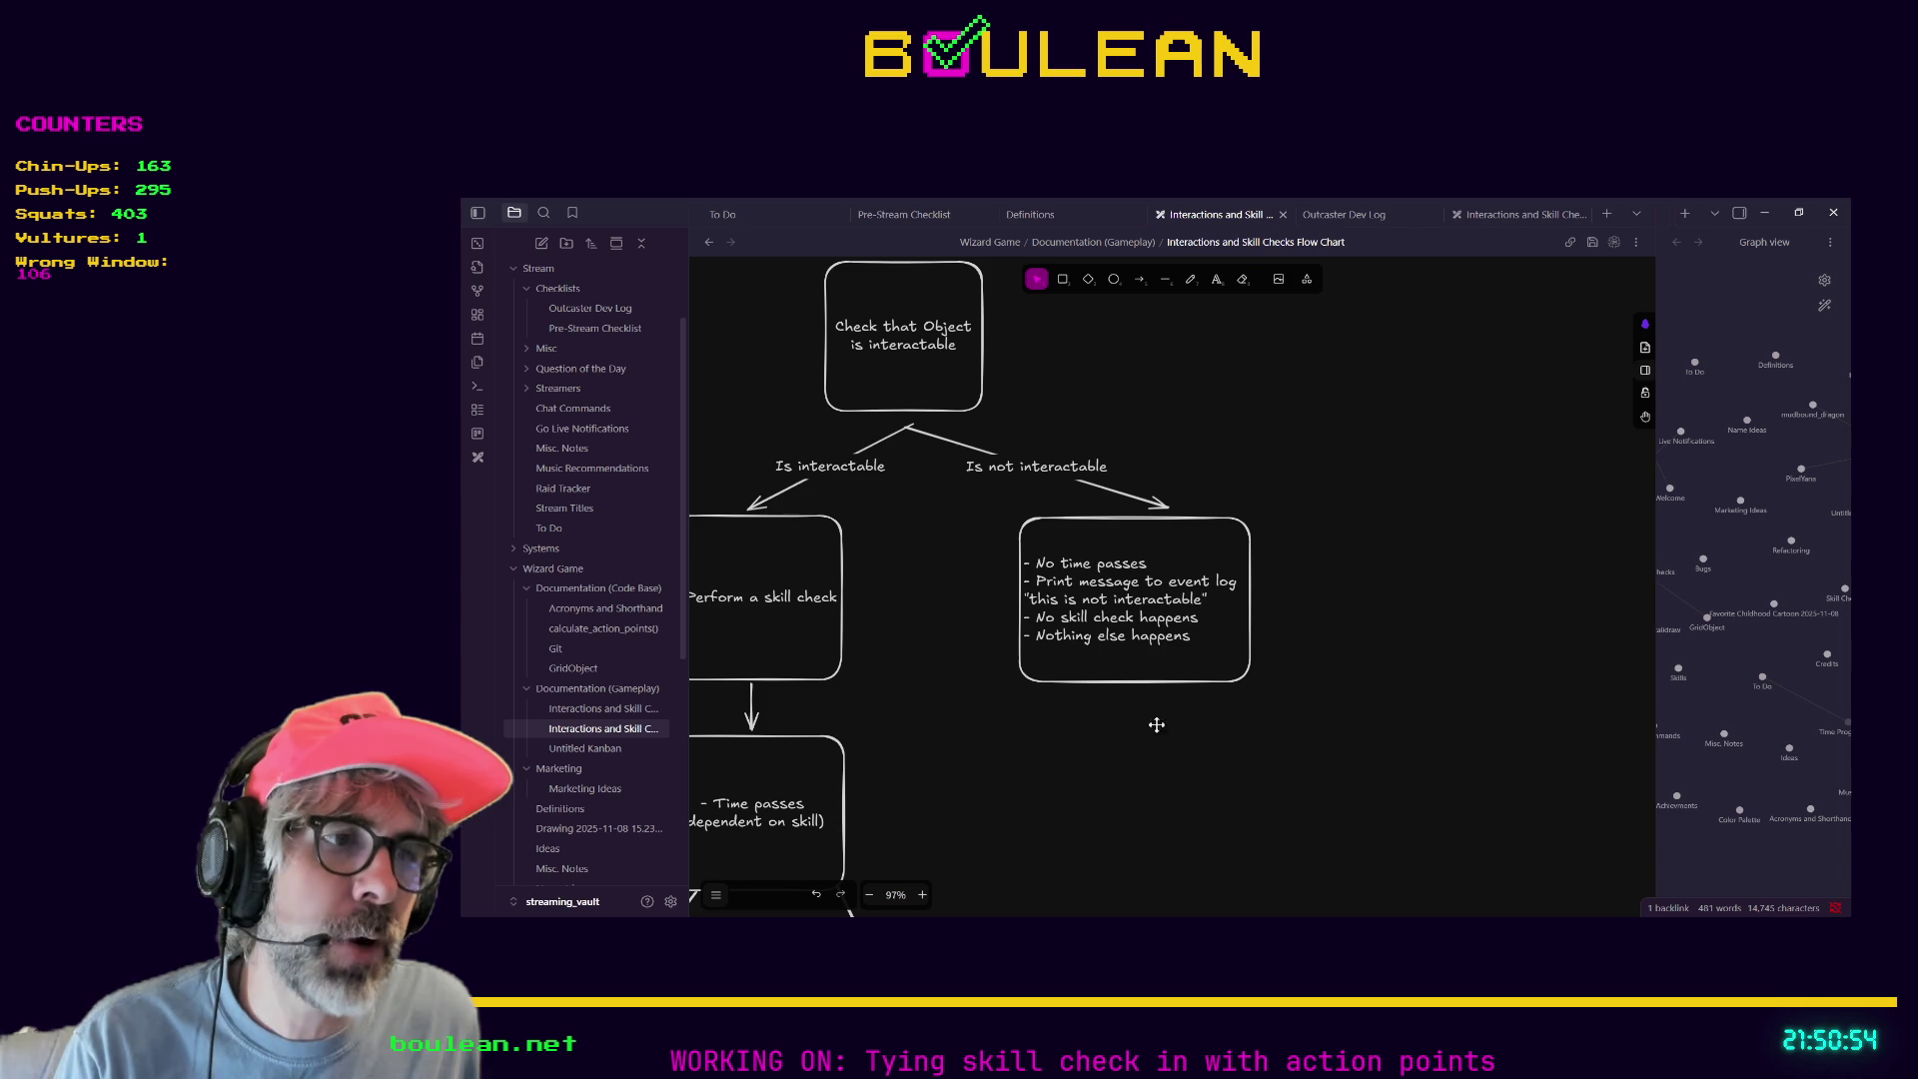
Return from Obsidian to Godot's signals.gd at successful_interaction and successful_attack.
key("alt+Tab")
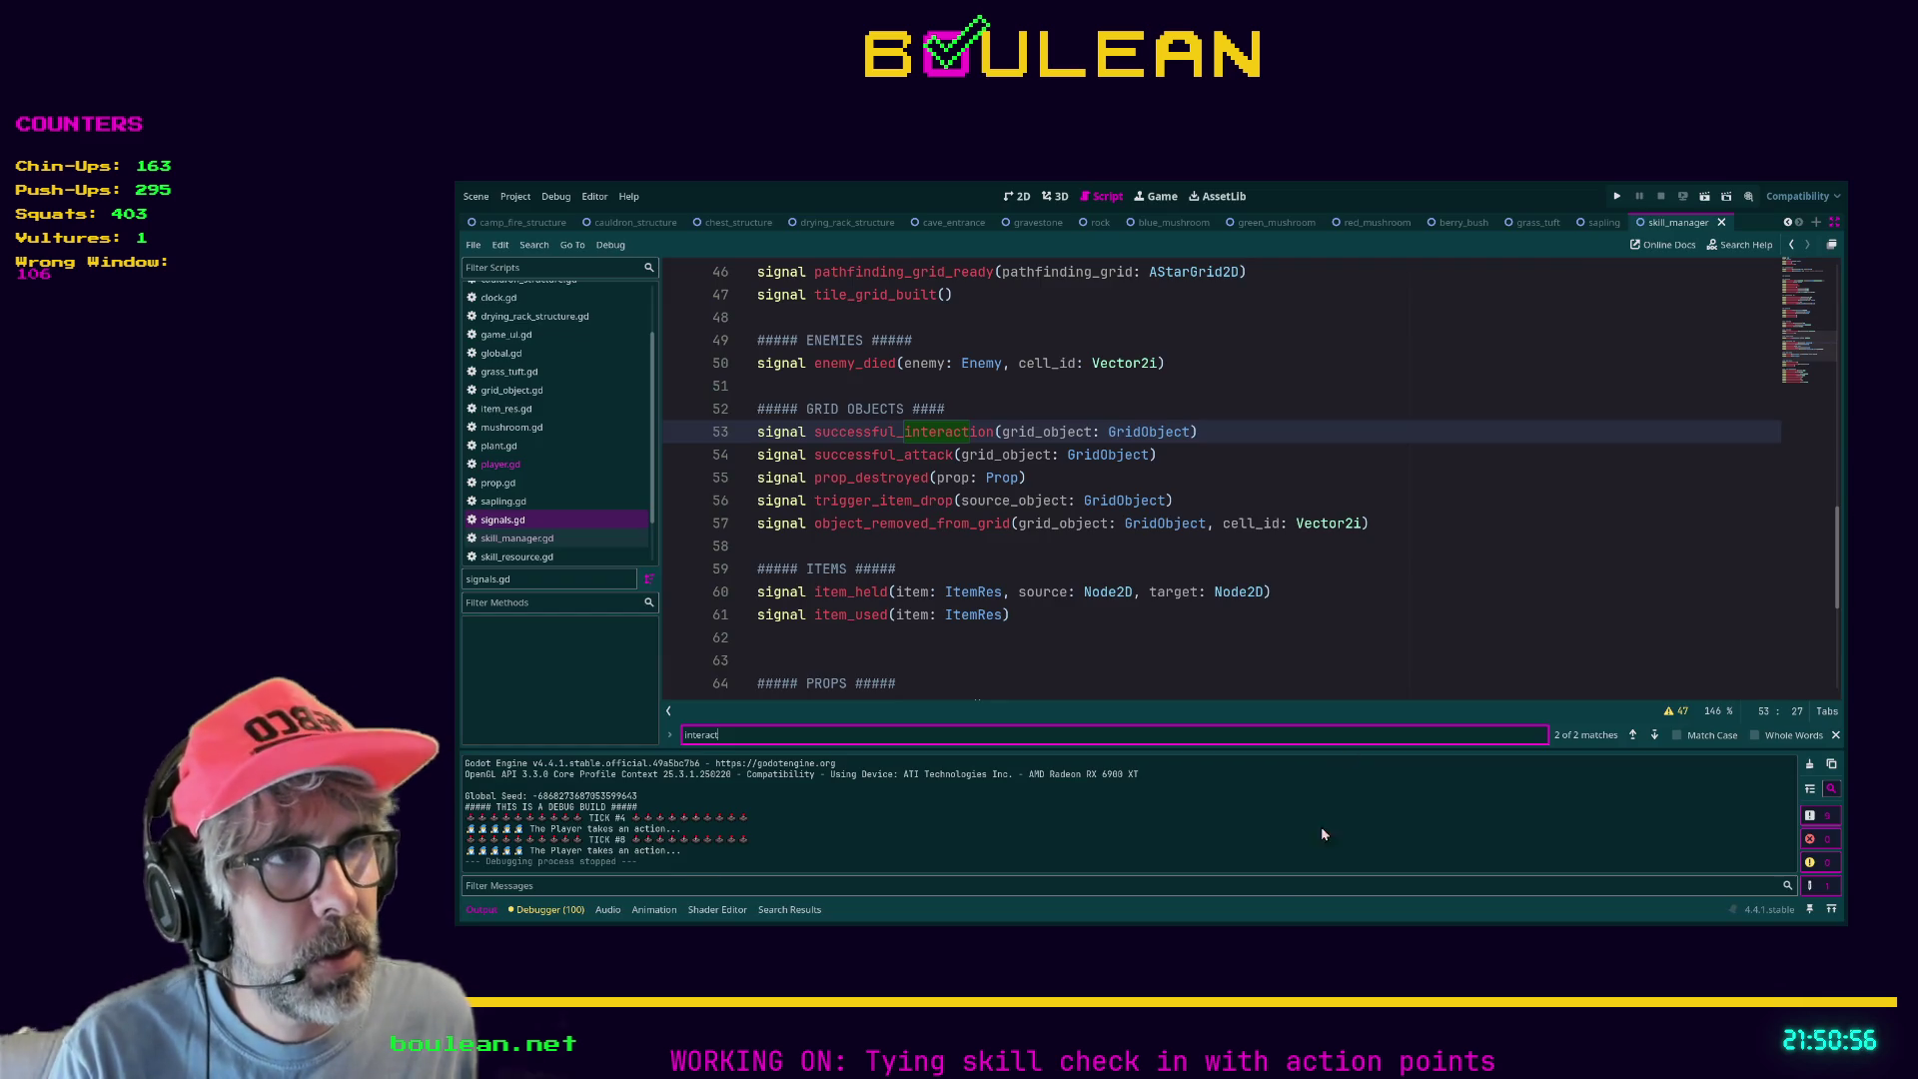
Run the game, interact with the Sapling and the tile to the south, check the get_skill_level() log, then stop.
key("F5")
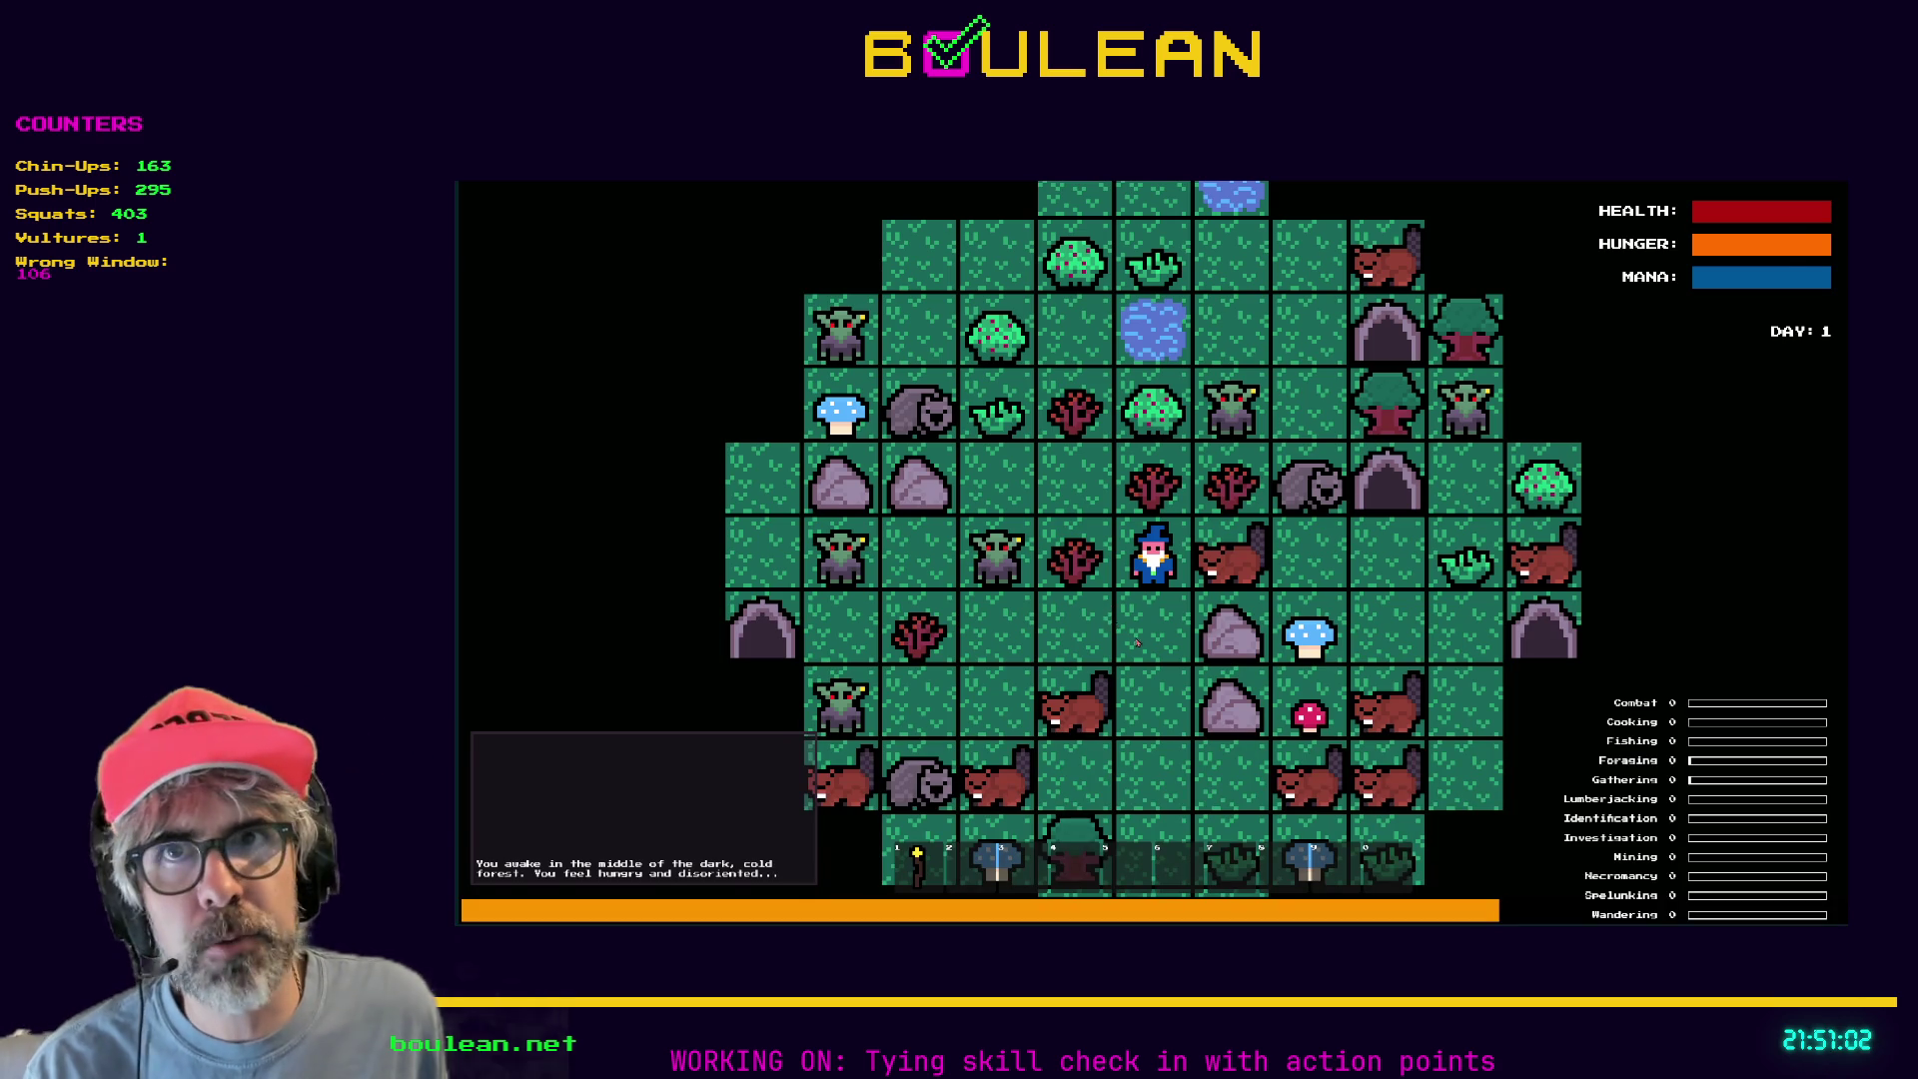
scroll(1199, 649, "up", 2)
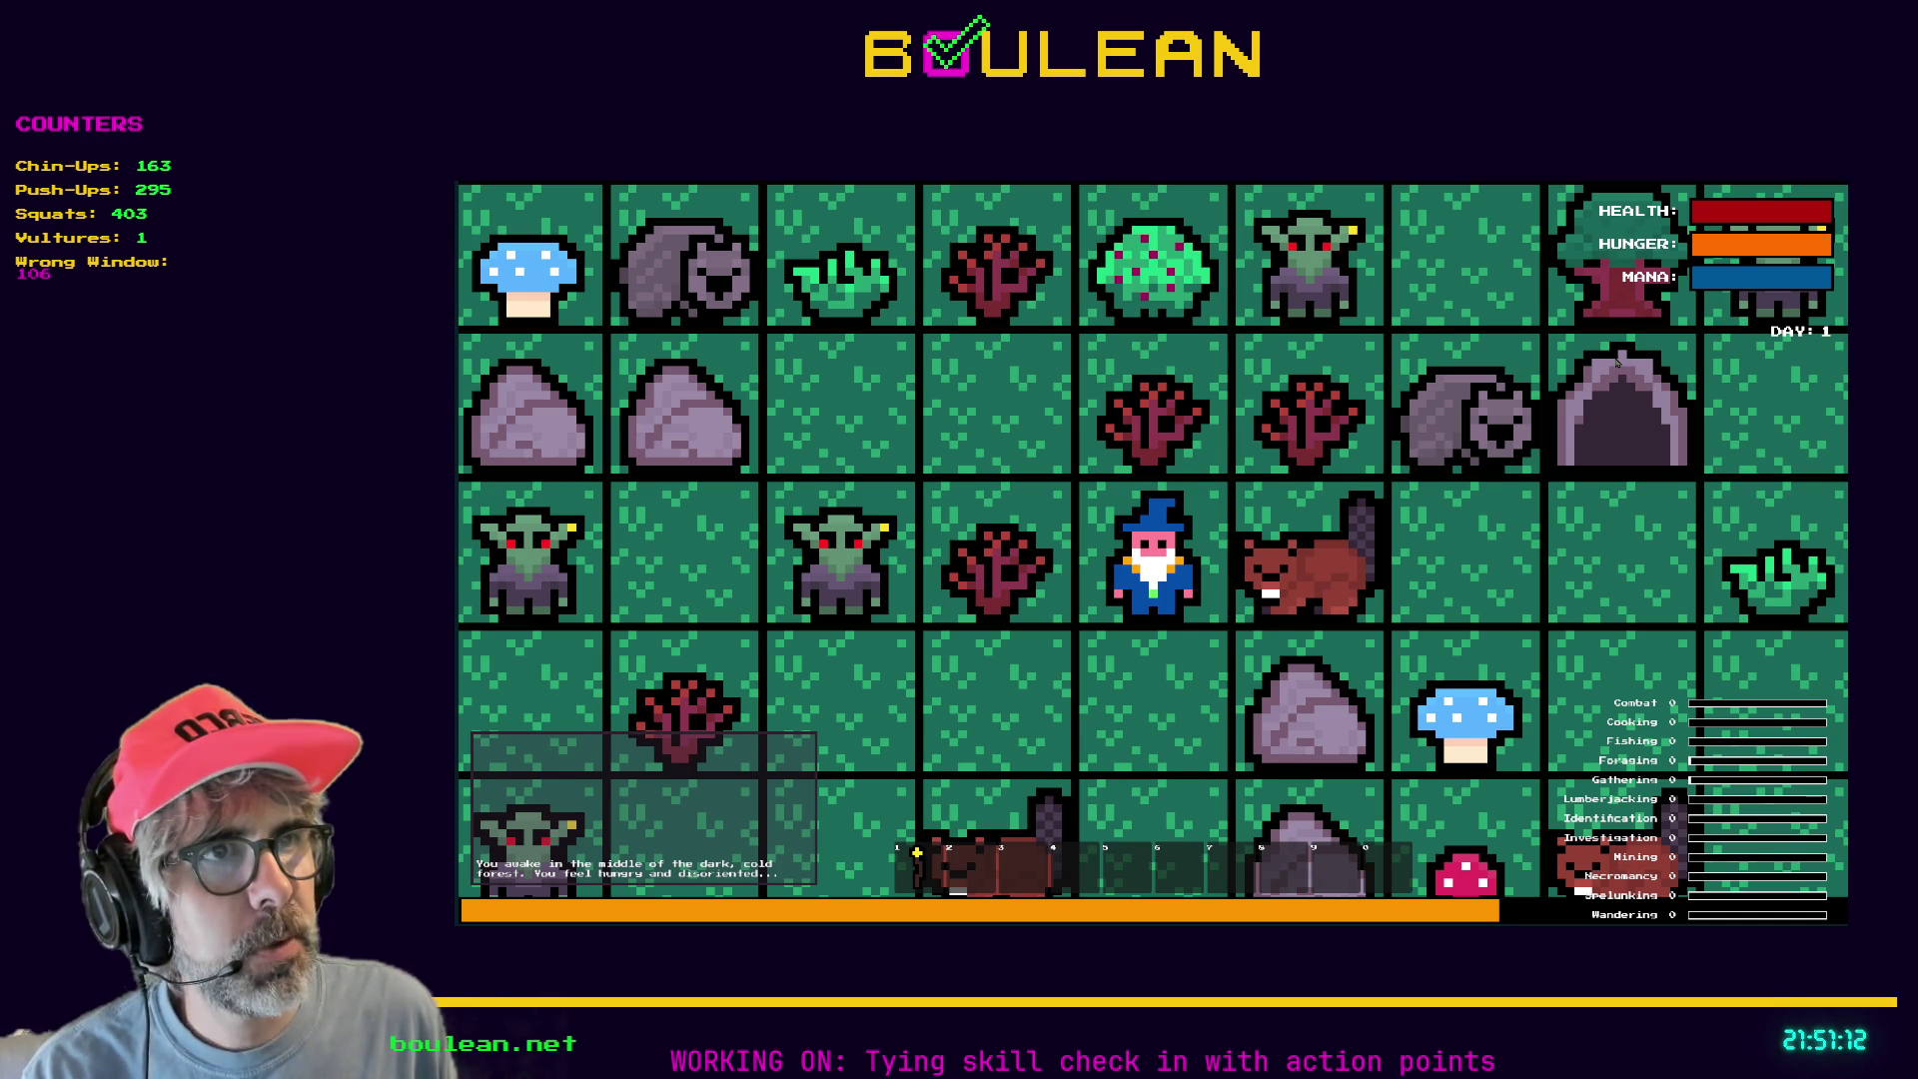
key("Left")
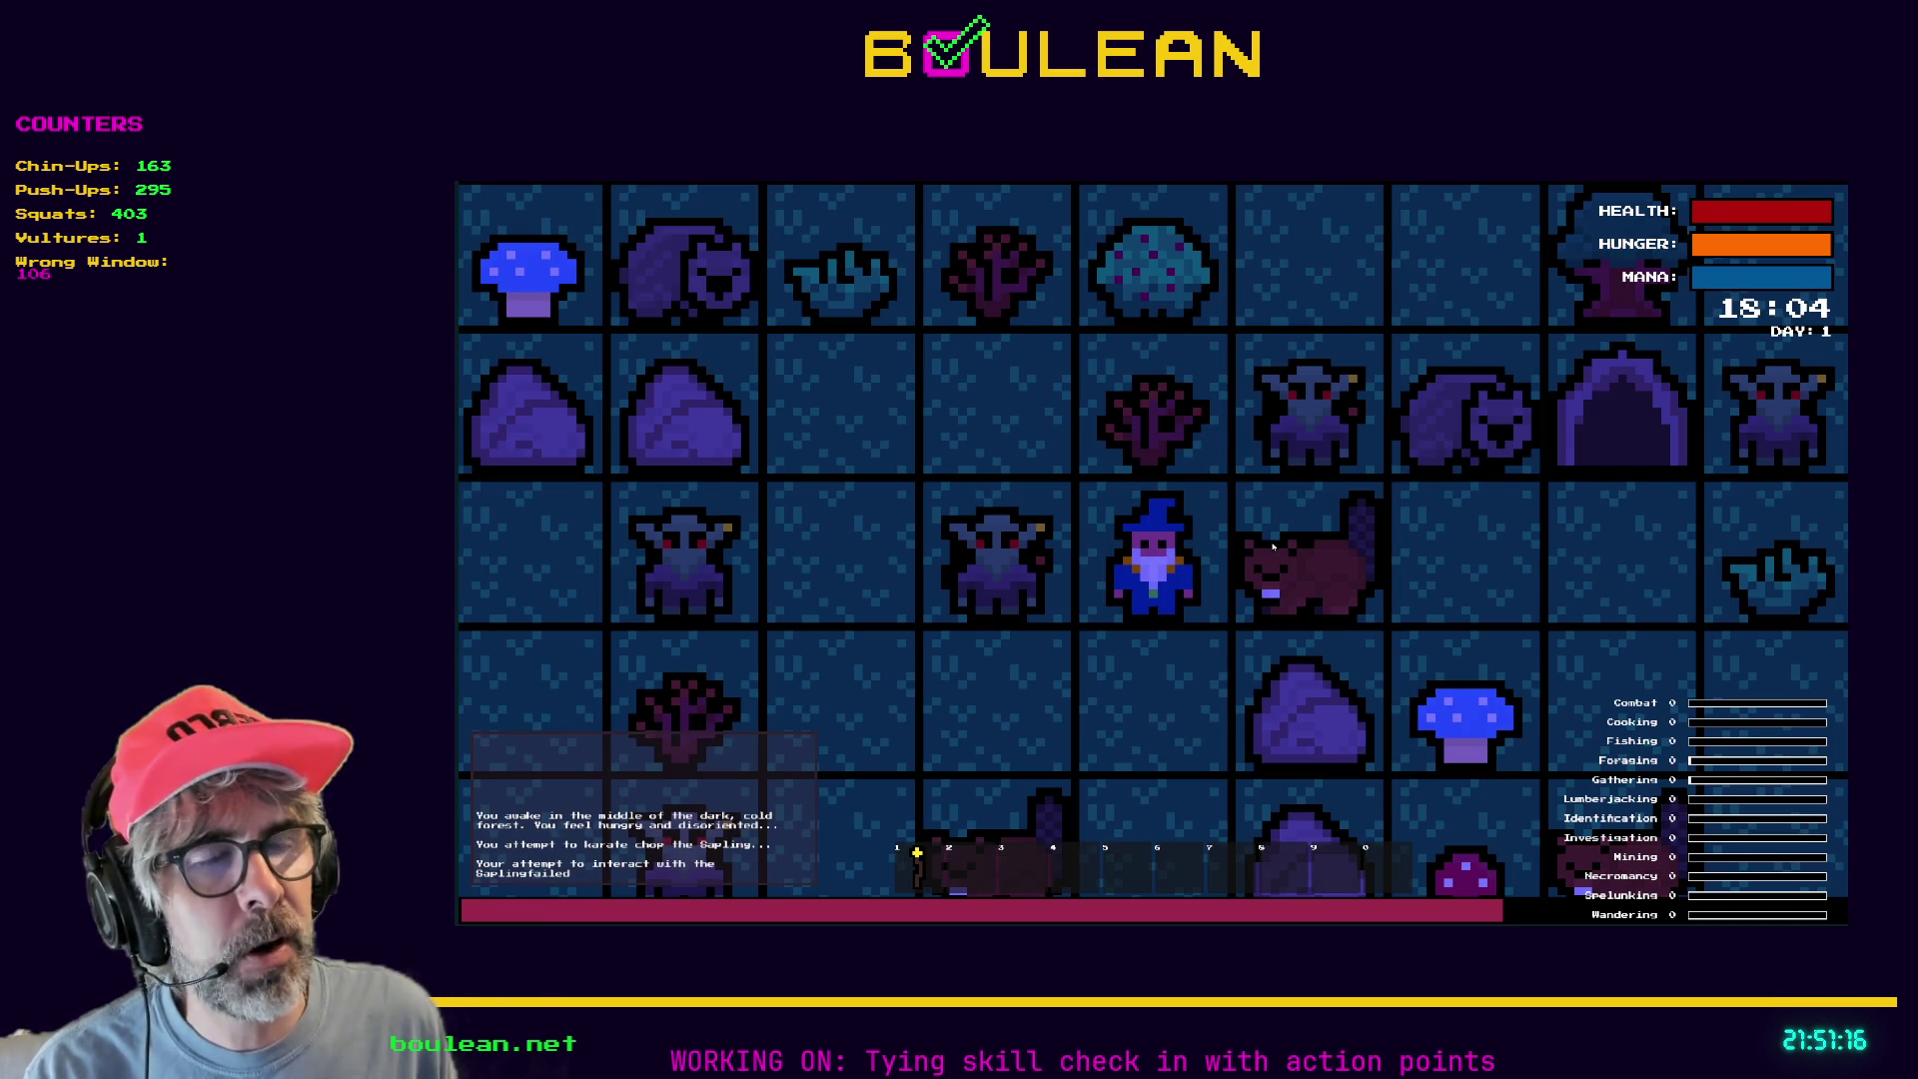
key("Down")
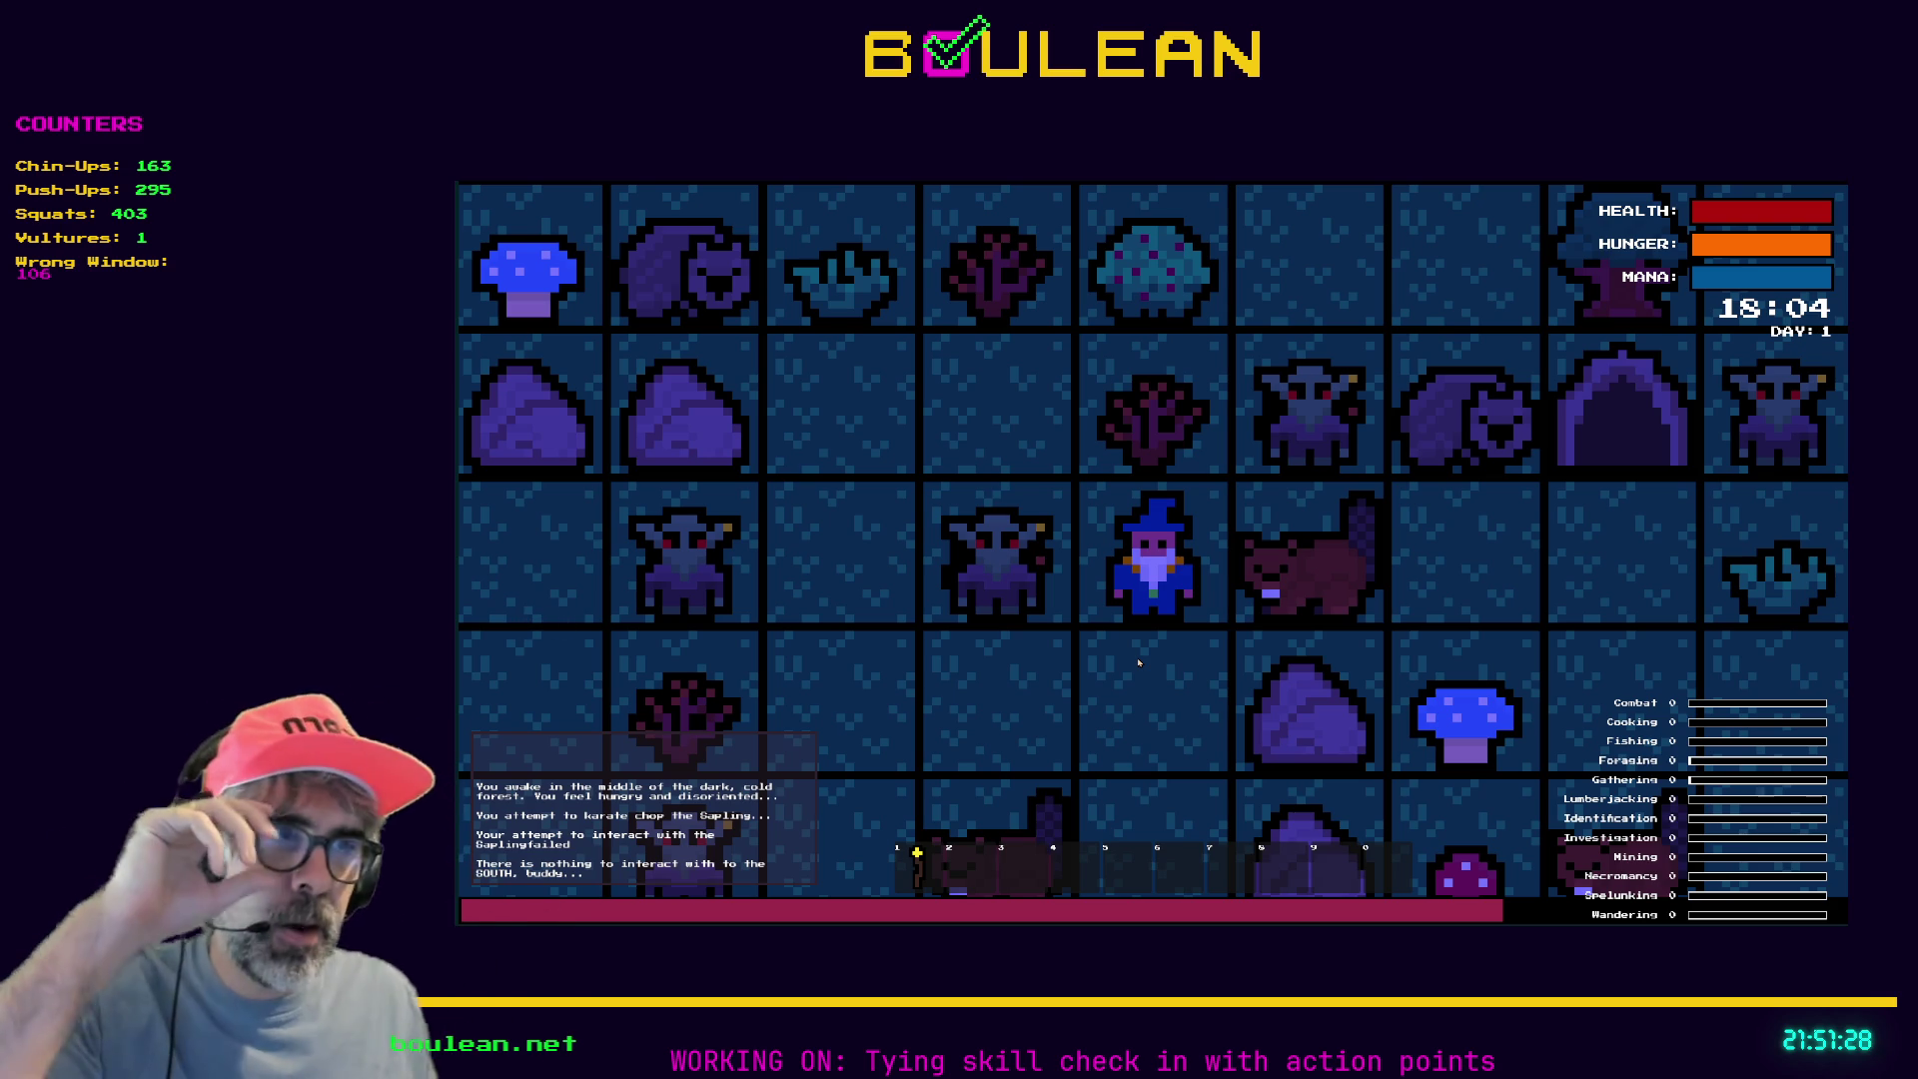
scroll(1166, 683, "down", 2)
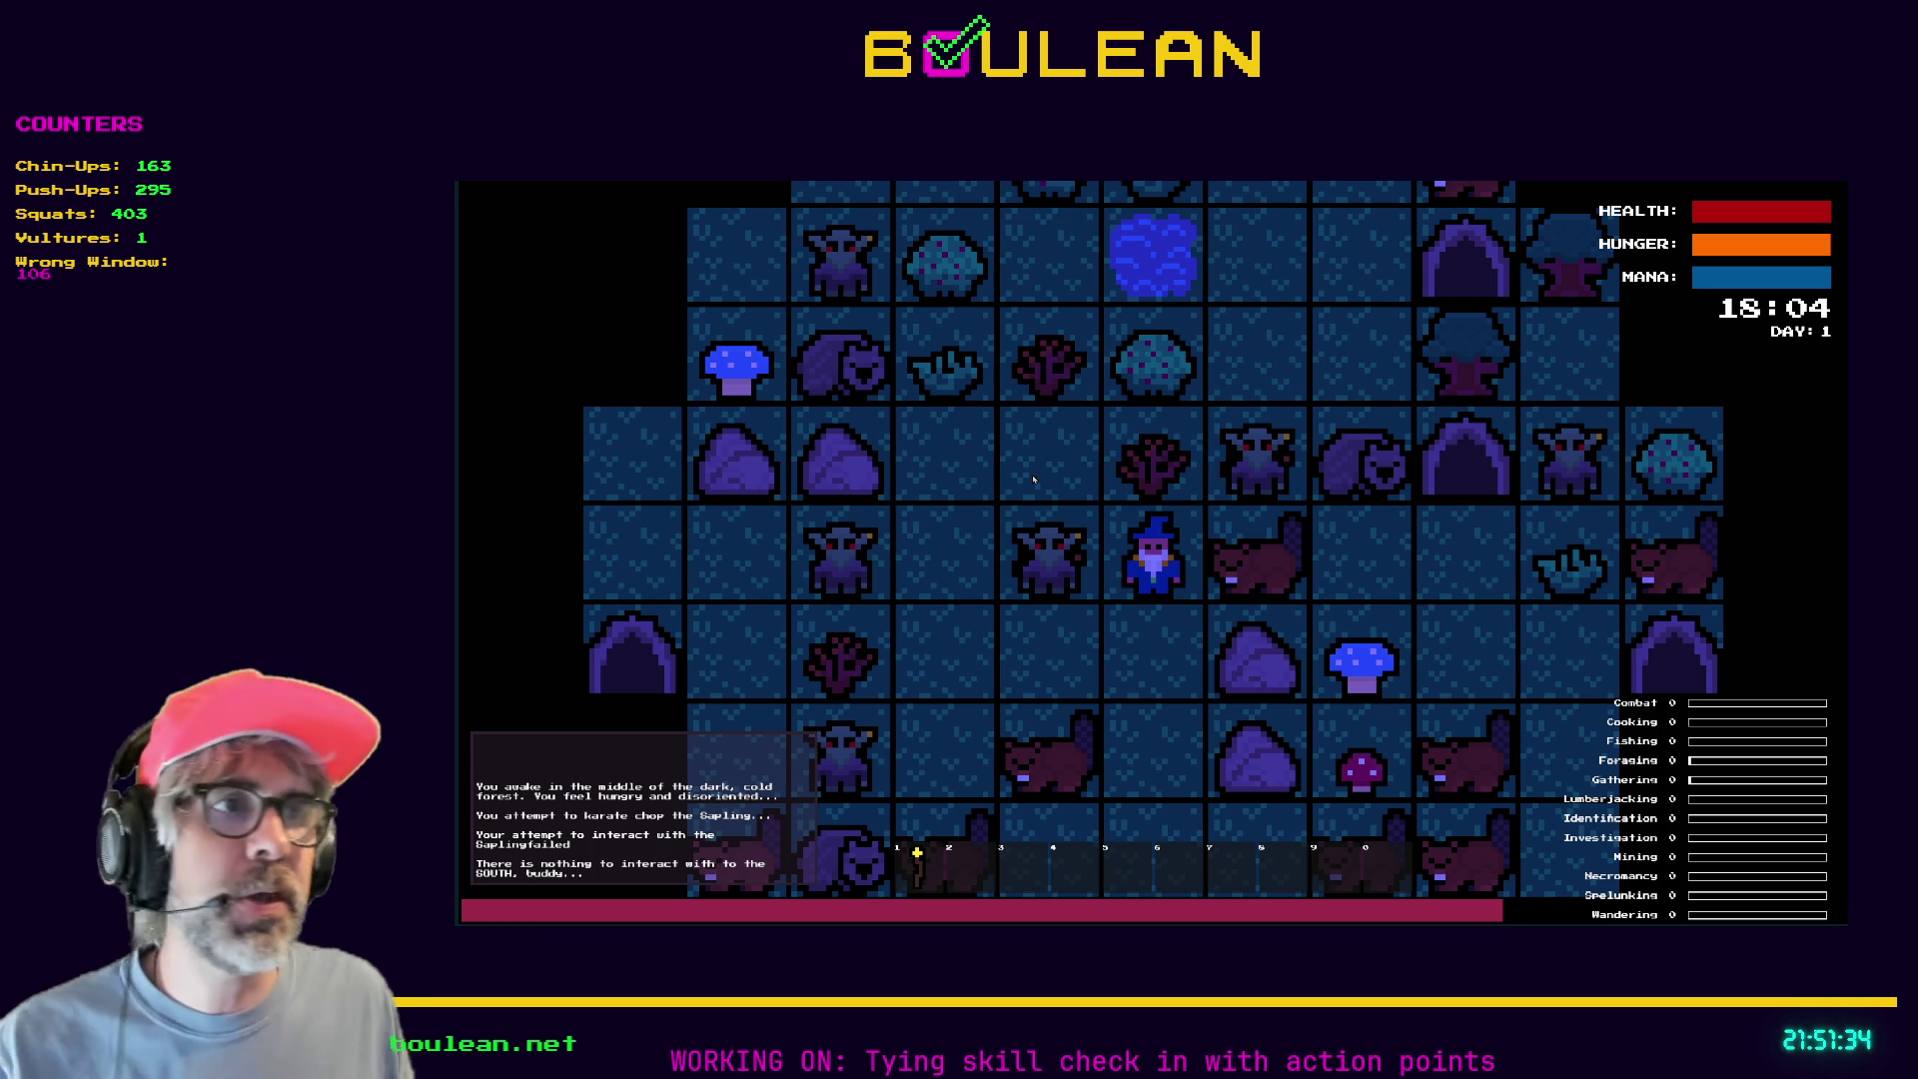
key("F8")
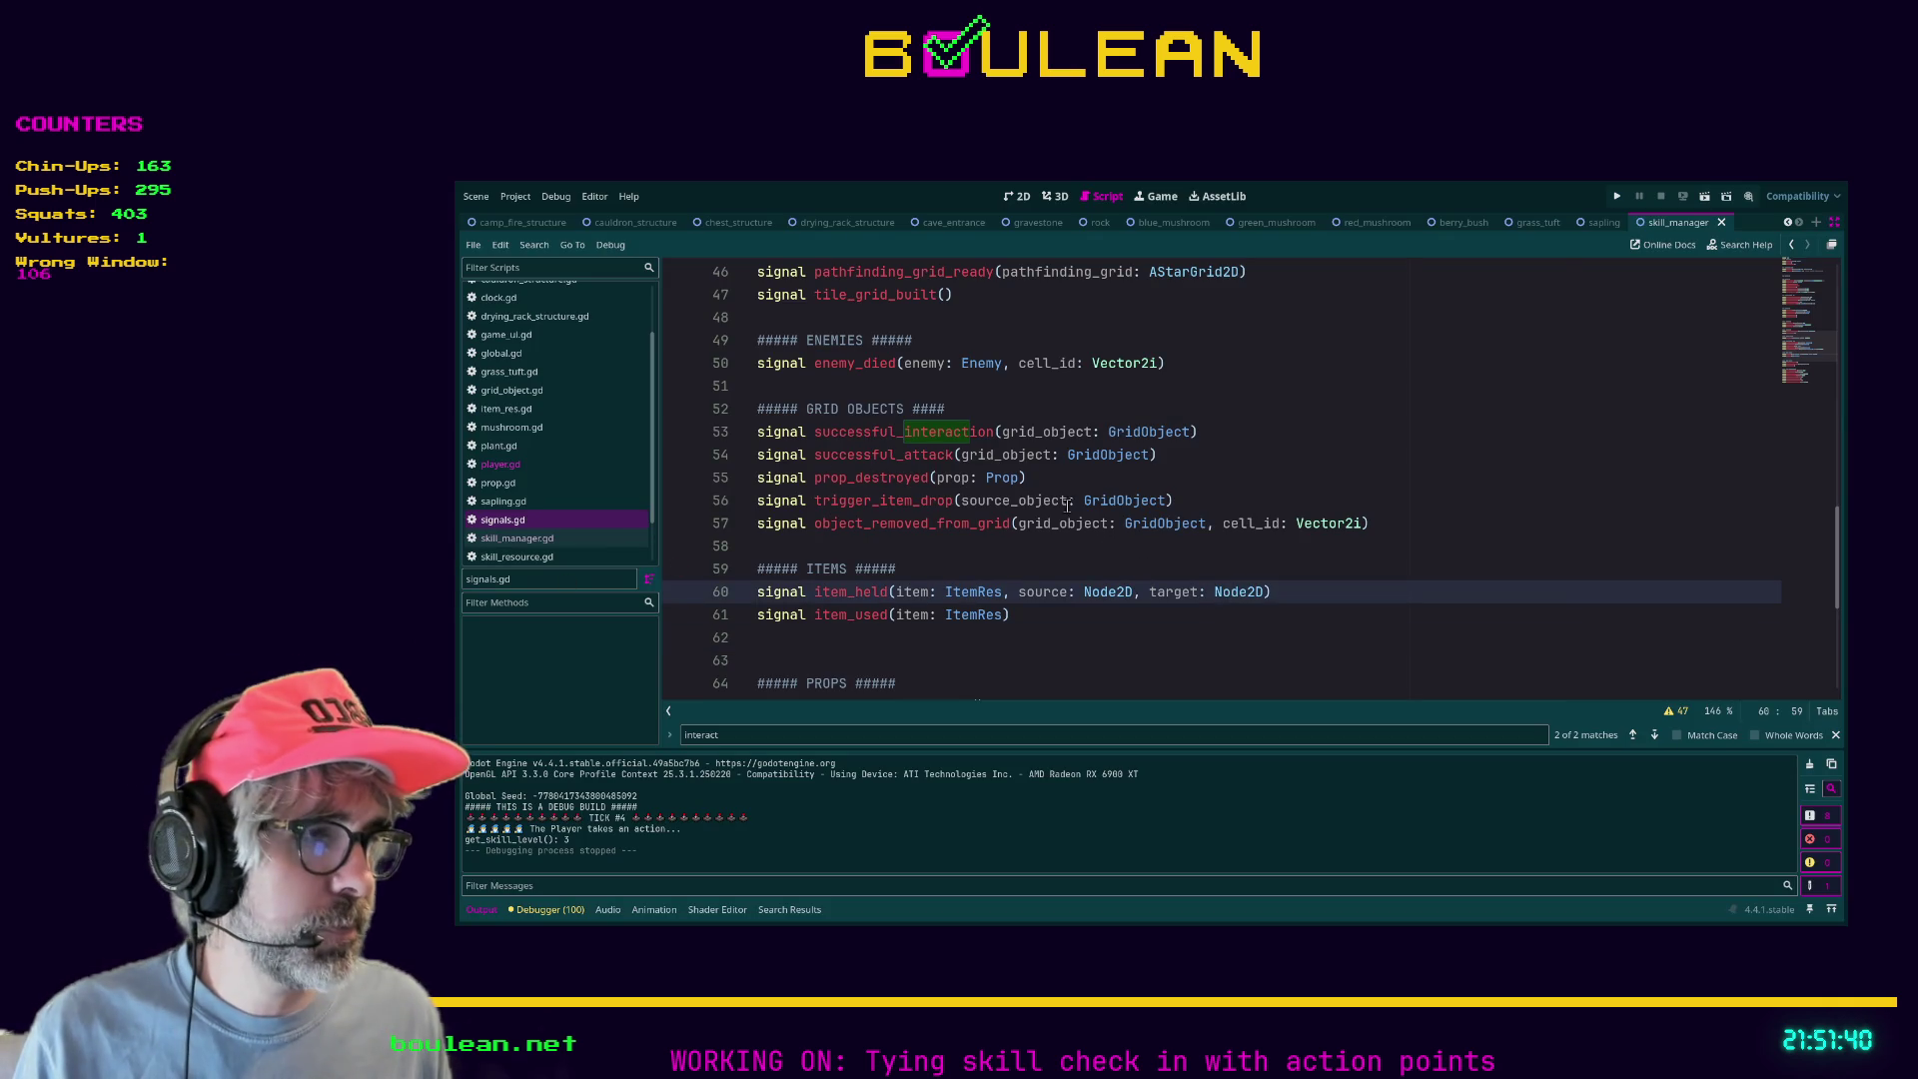
left_click(1219, 619)
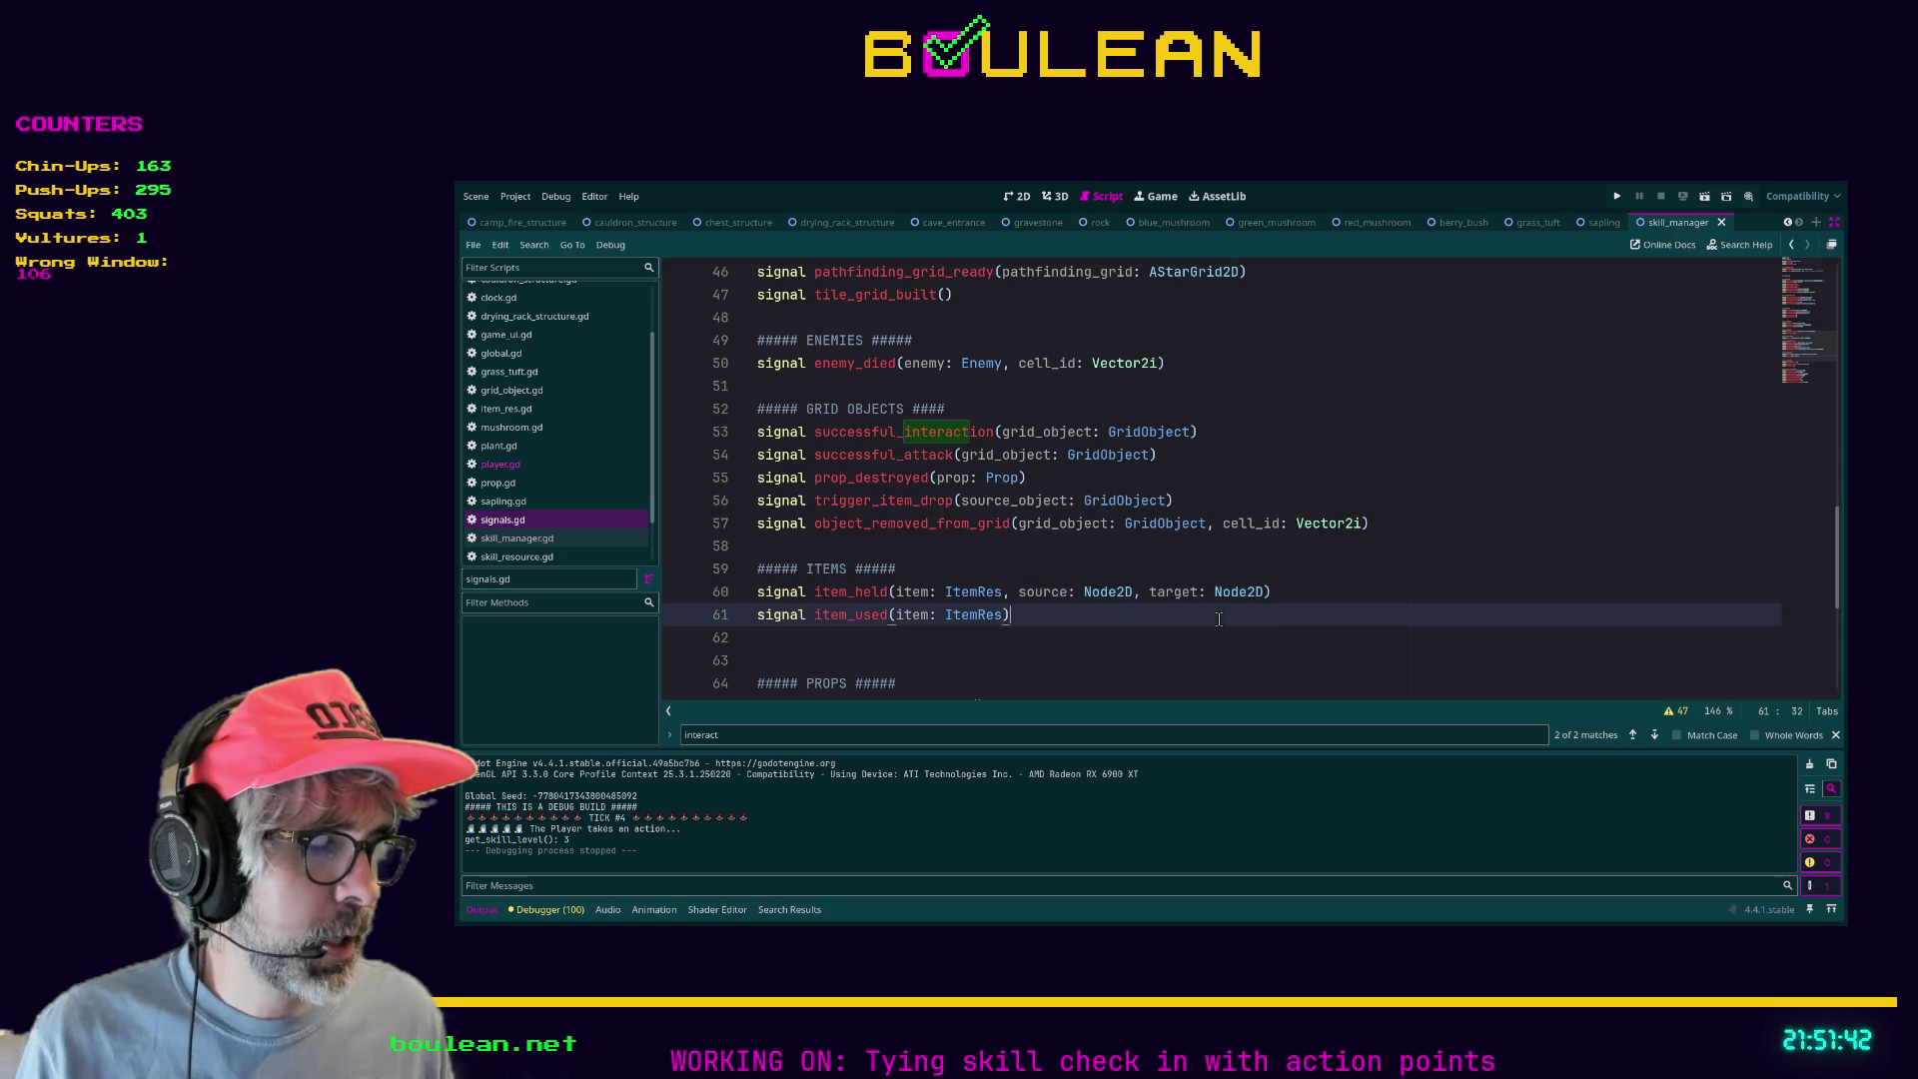